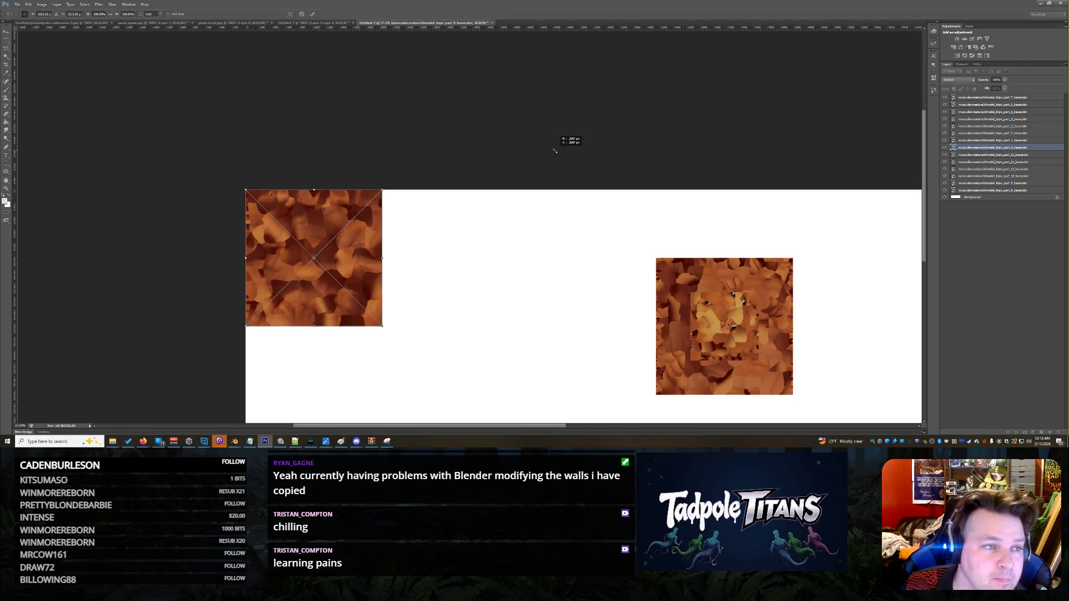
Step: Scale the top-left texture tile to 200% width and 200% height and commit the transform
left_click_drag(554, 150, 554, 151)
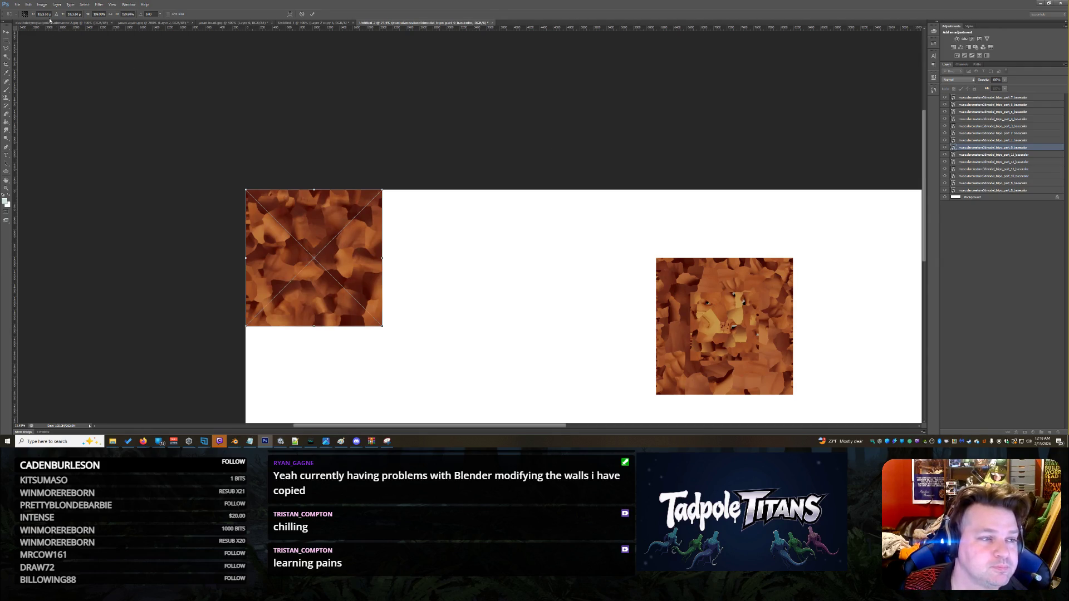
left_click(98, 14)
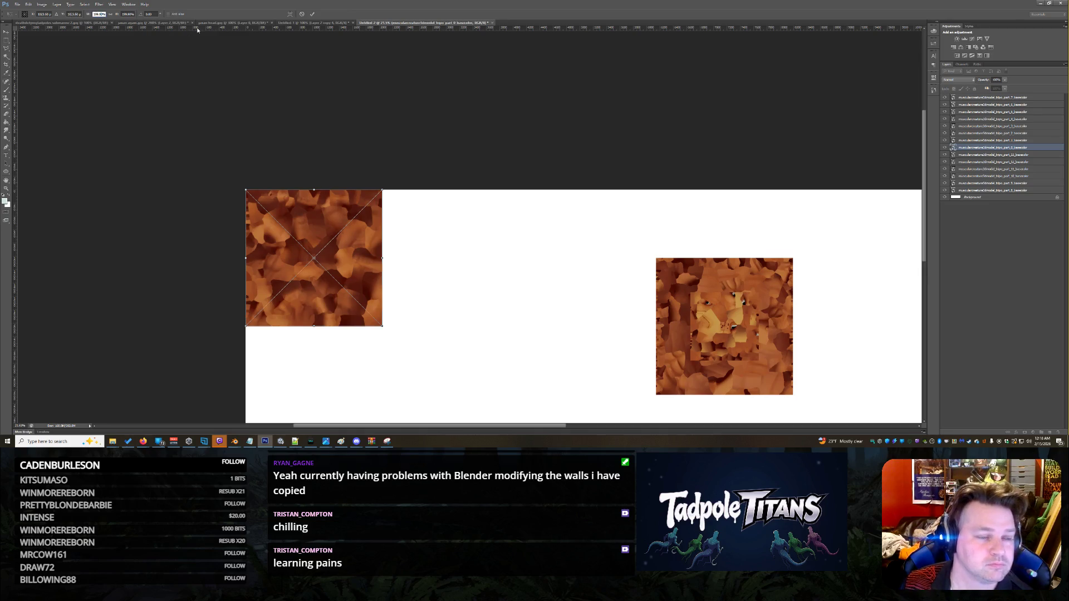
type("2000")
key("Return")
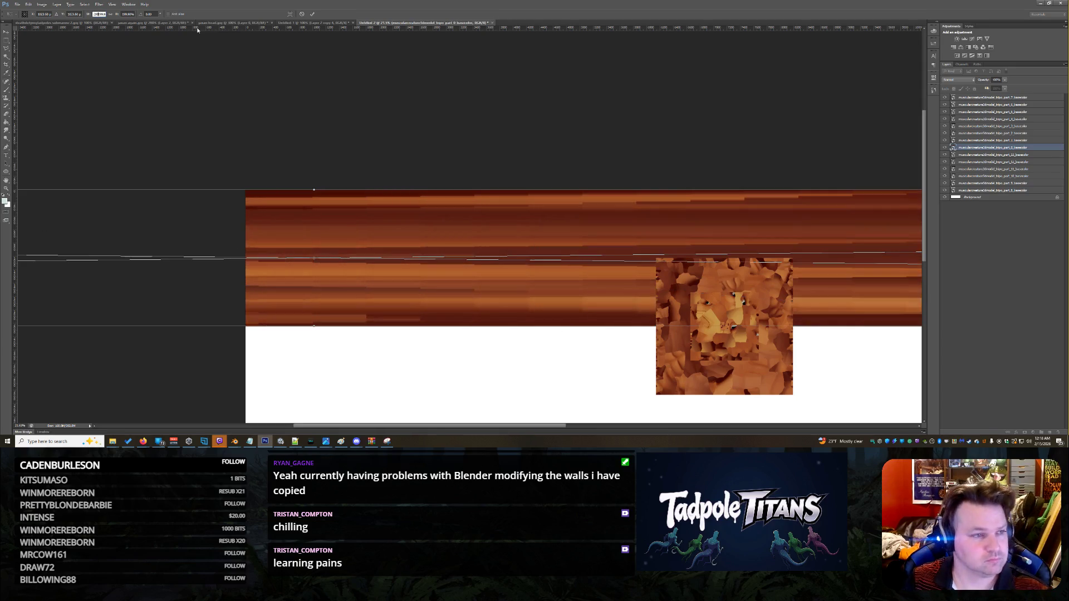
type("200")
key("Return")
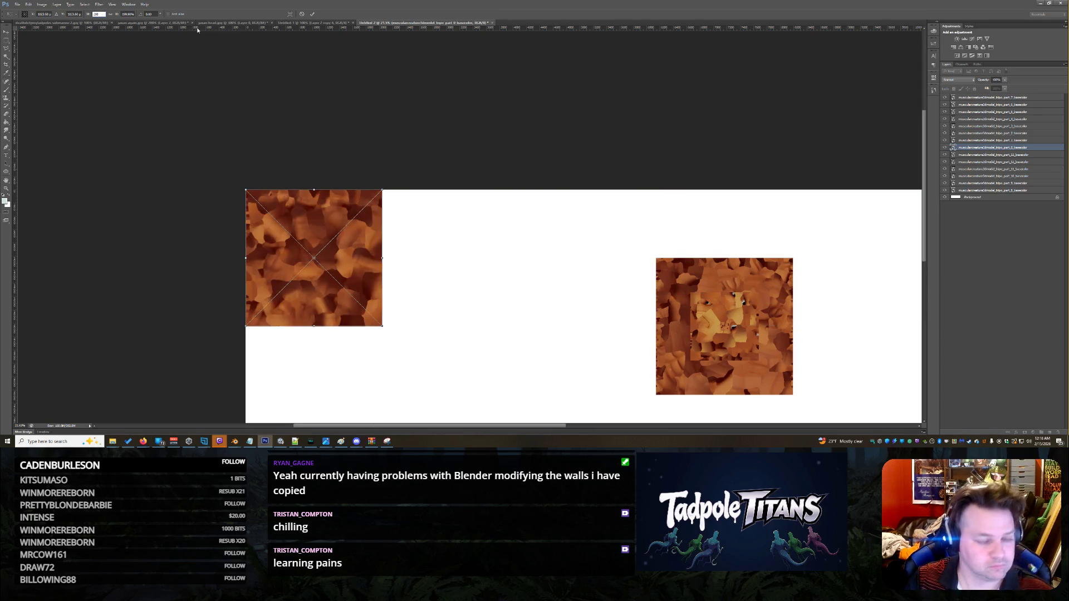
key("Tab")
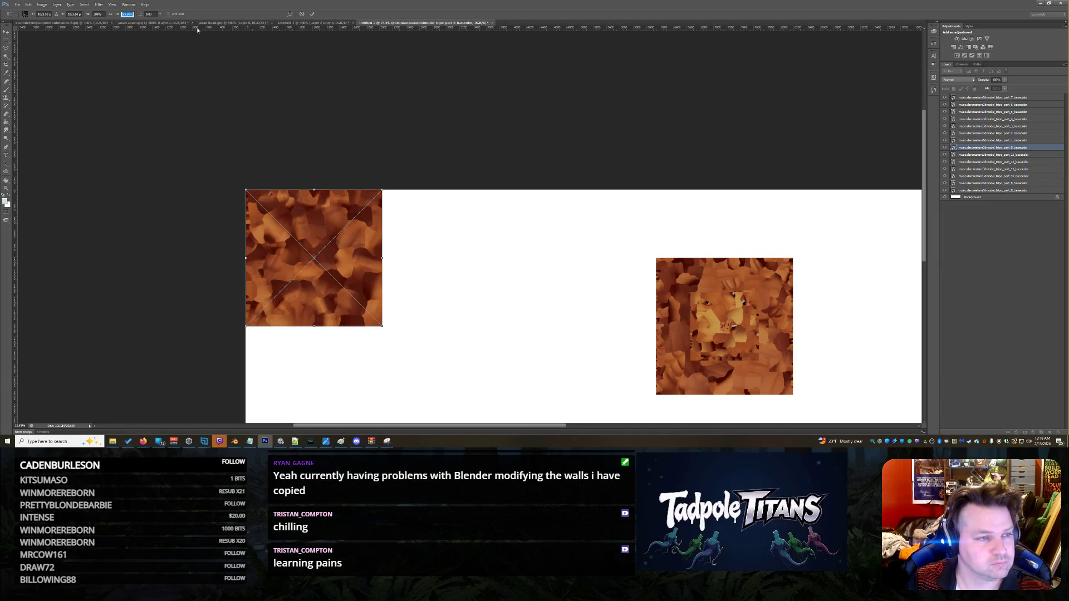
type("200")
key("Return")
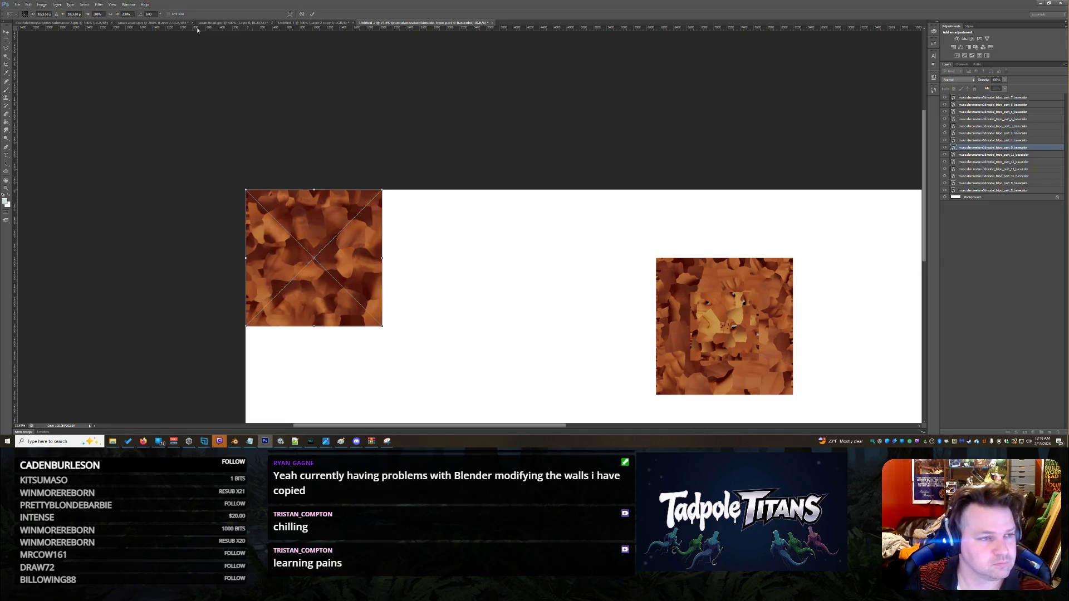
key("Return")
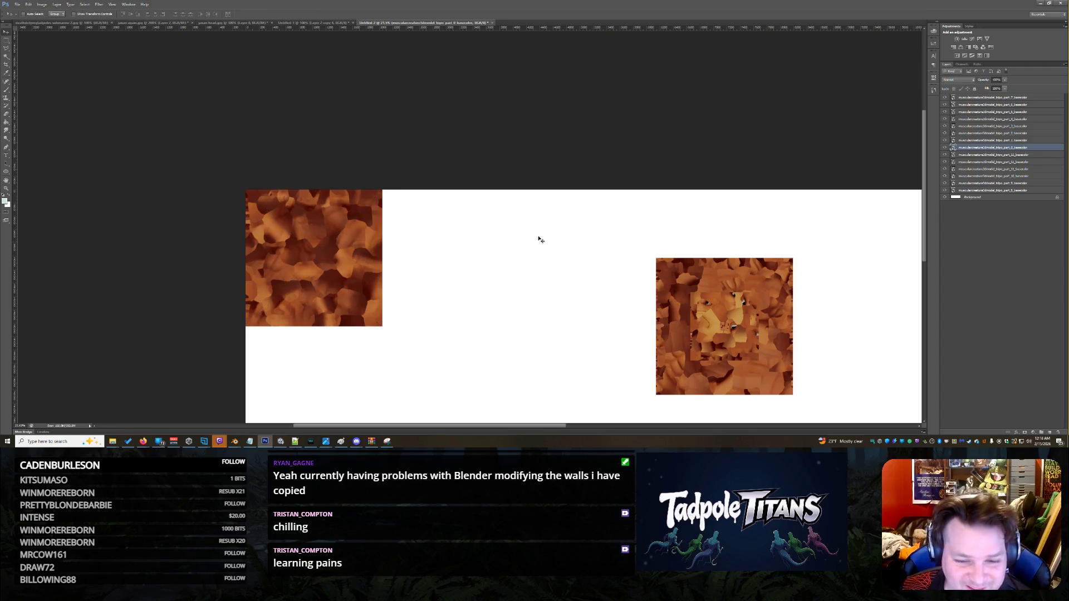
Step: Move the part_1 texture beside the first tile and start resizing its width and height
left_click(1024, 141)
mouse_move(741, 323)
left_mouse_down()
mouse_move(533, 267)
mouse_move(425, 205)
left_mouse_up()
key("ctrl+t")
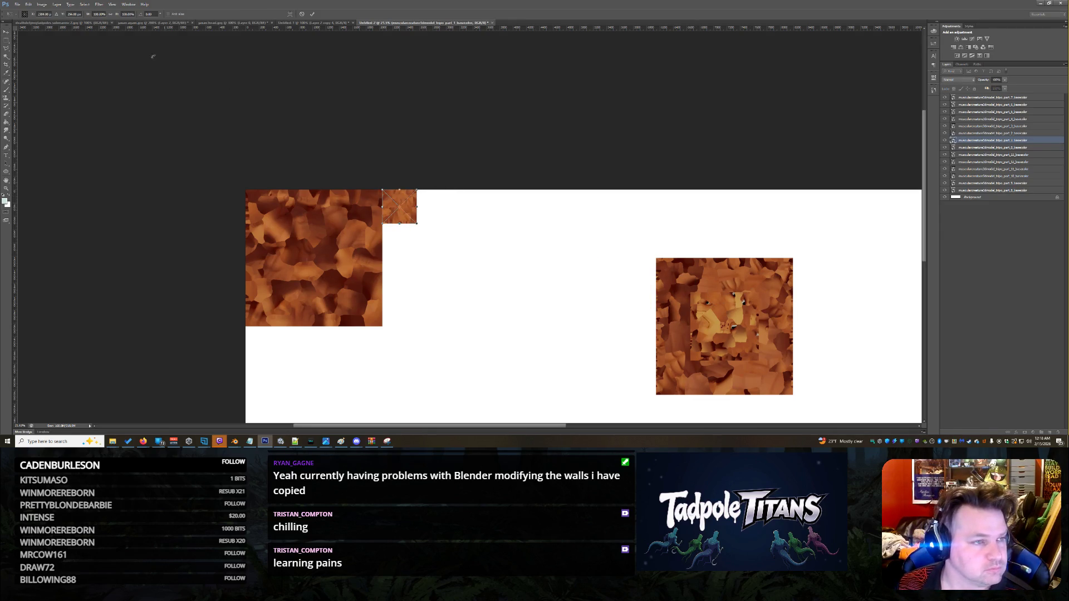
left_click(74, 14)
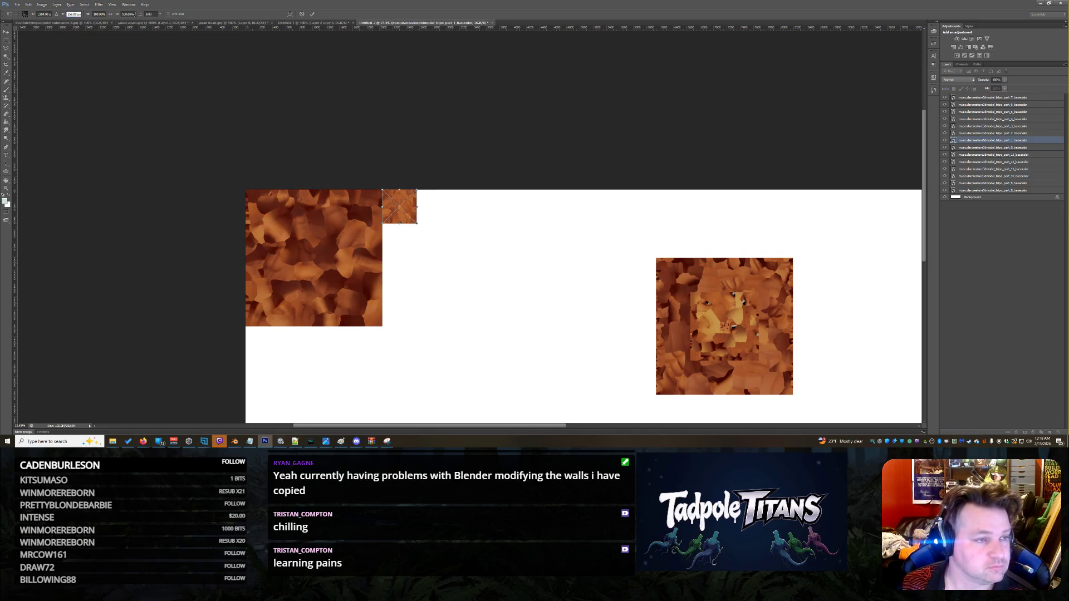
key("Tab")
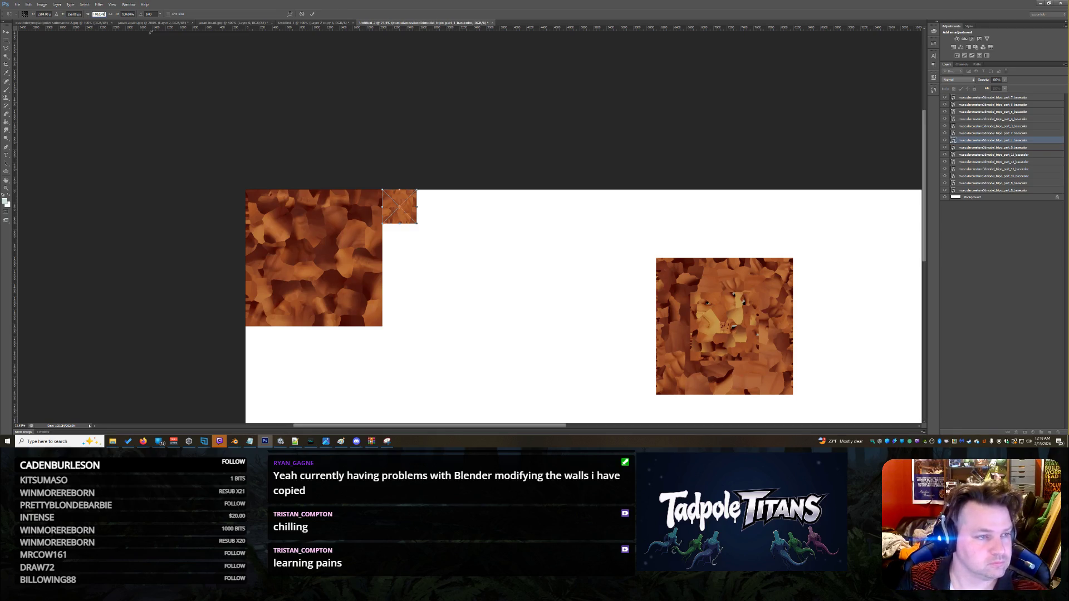
key("BackSpace")
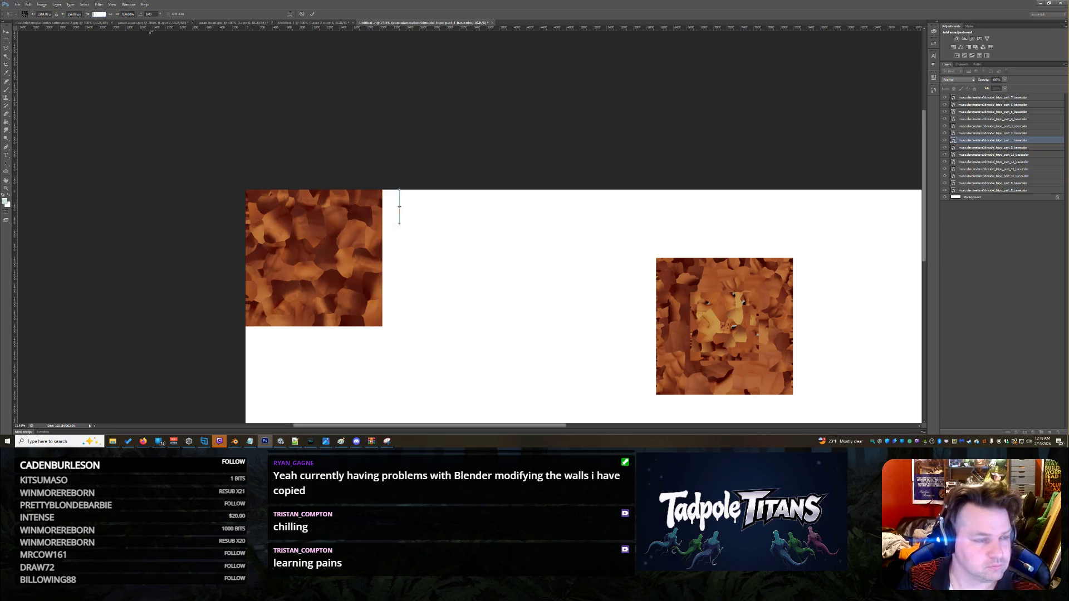
type("6144")
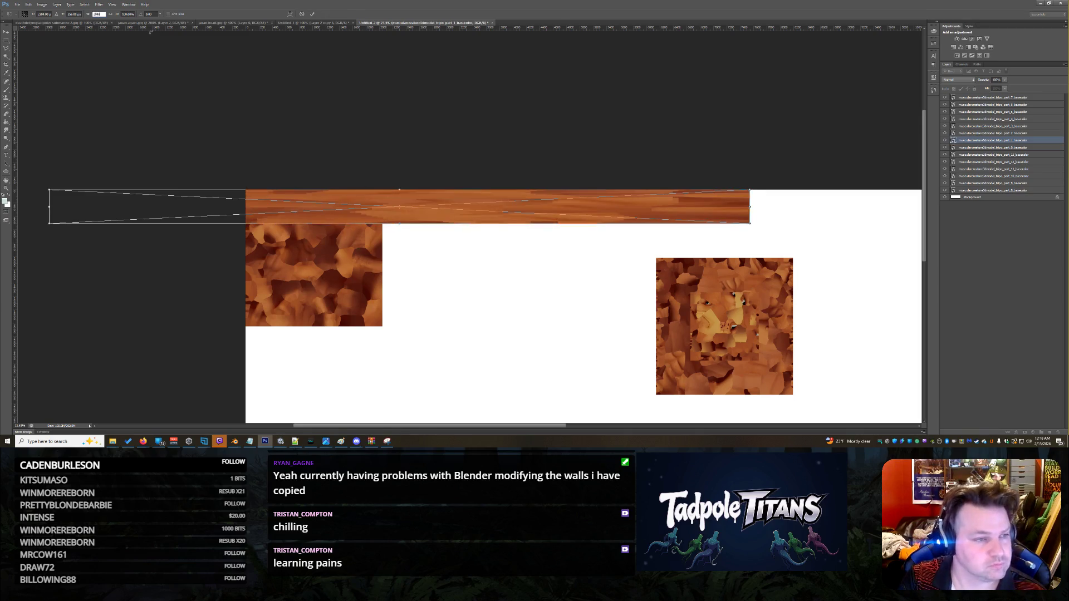
key("Tab")
type("6144")
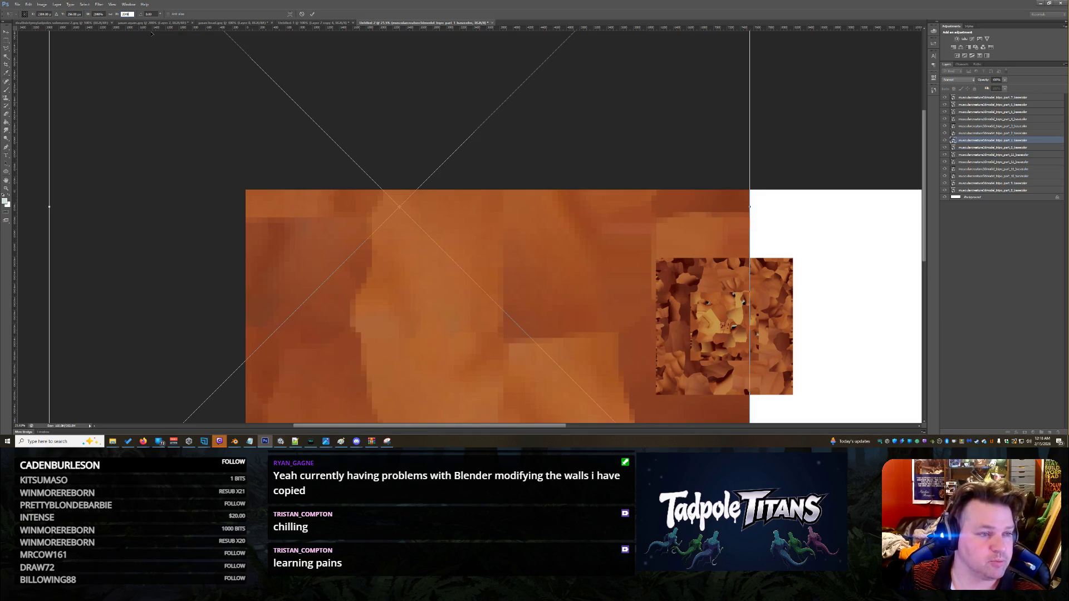
key("Tab")
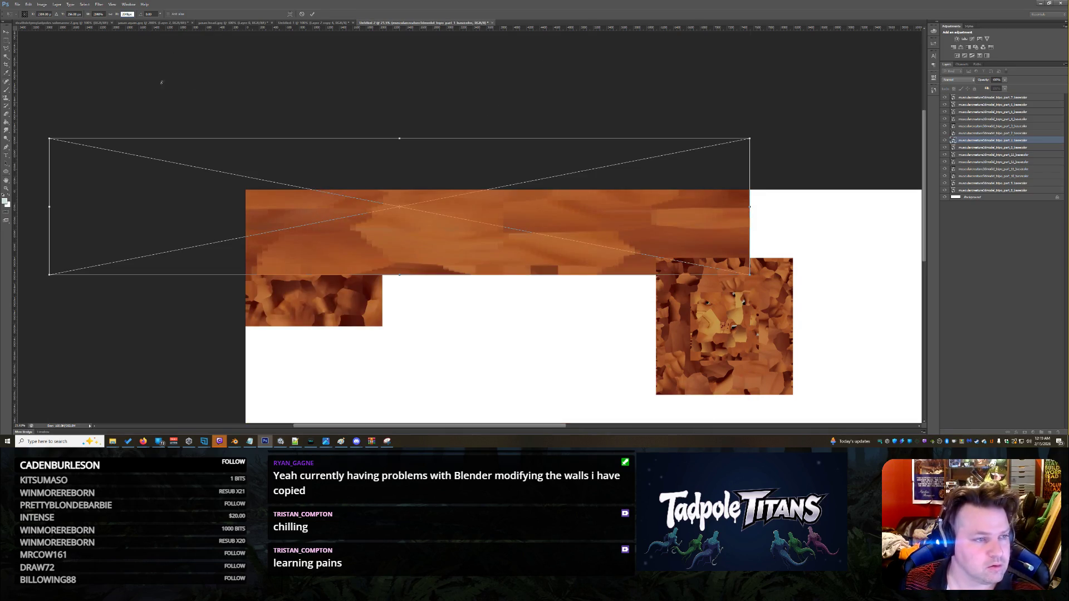
Step: Resize part_1 to a 2048 px square and place it beside the first tile along the top
left_click(105, 13)
type("2048")
key("Tab")
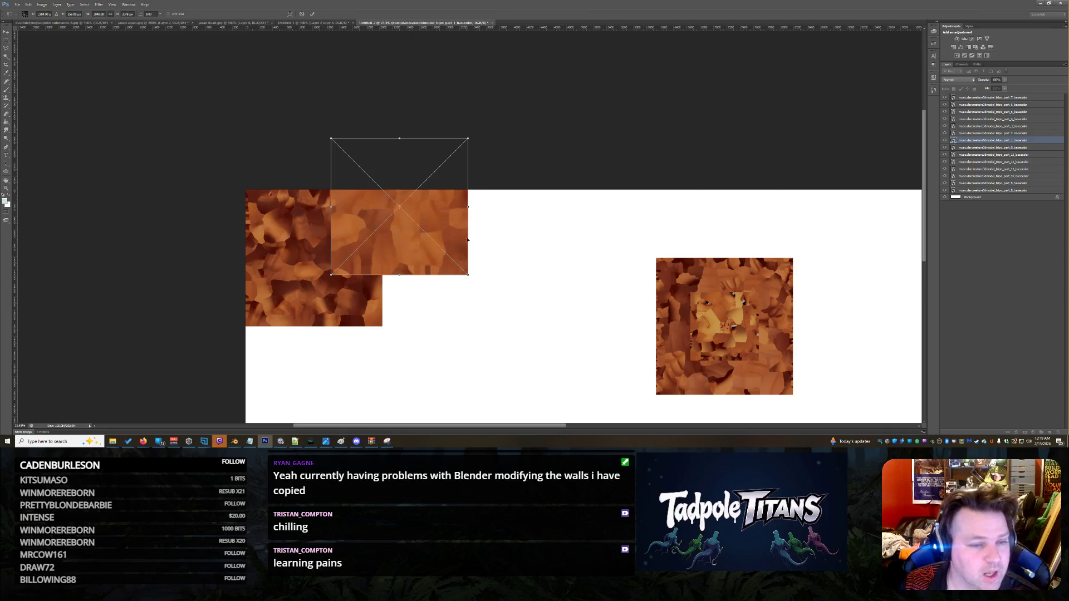
mouse_move(413, 228)
left_mouse_down()
mouse_move(462, 274)
mouse_move(491, 260)
left_mouse_up()
key("Return")
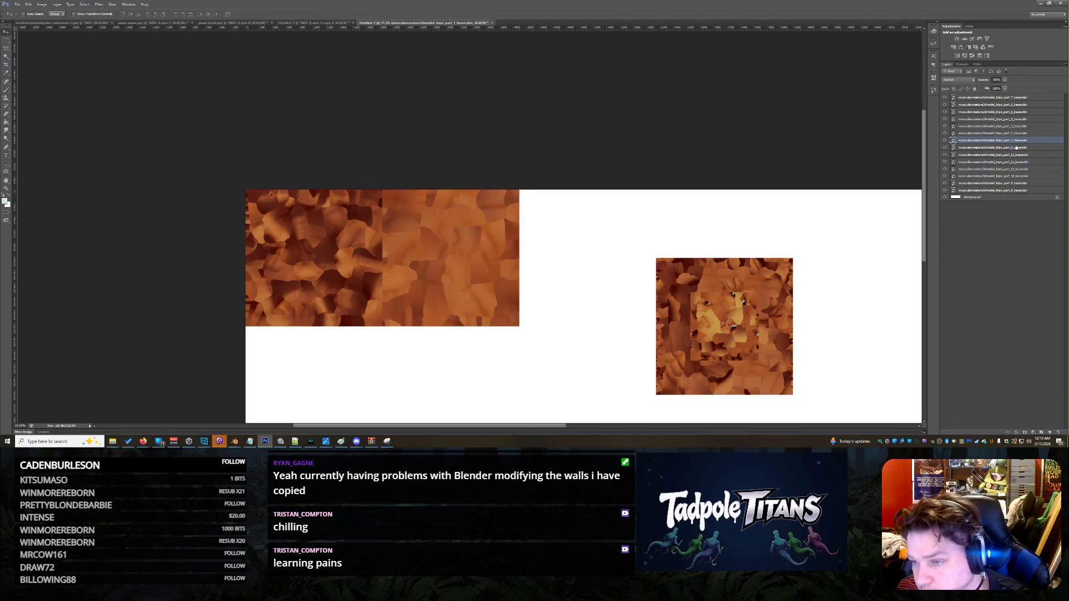
left_click(1014, 134)
Step: Enlarge the part_2 texture to a 2048 px square and butt it against the second tile
left_click_drag(718, 316, 547, 215)
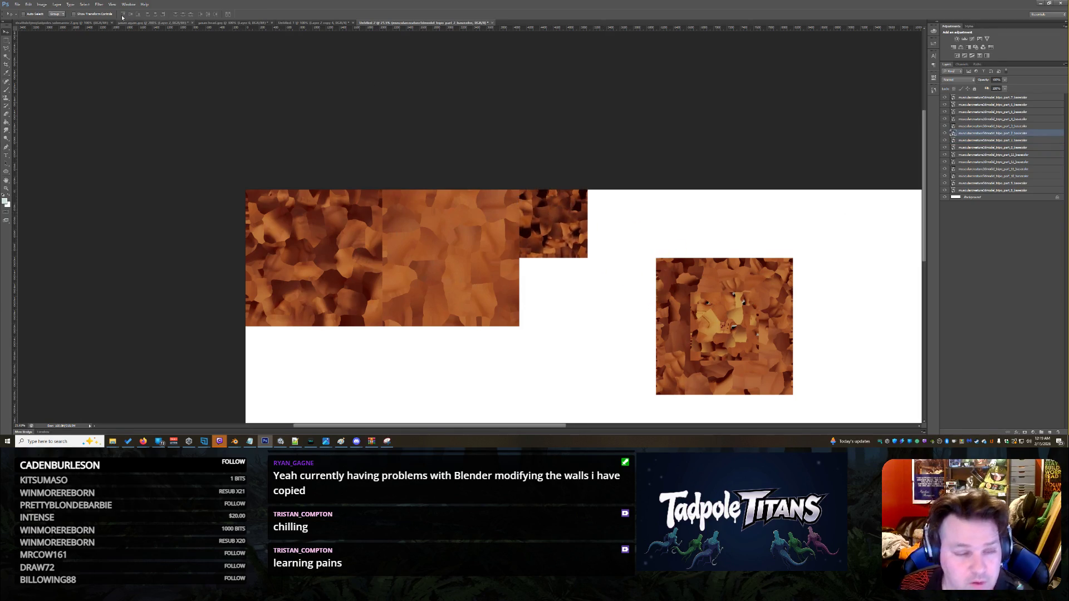
key("ctrl+t")
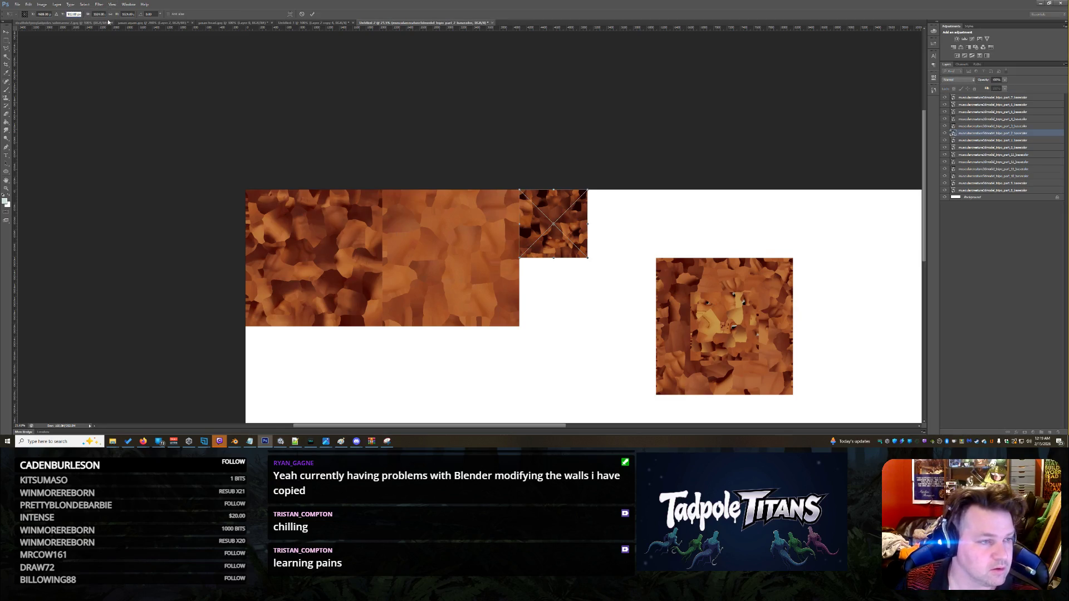
double_click(98, 14)
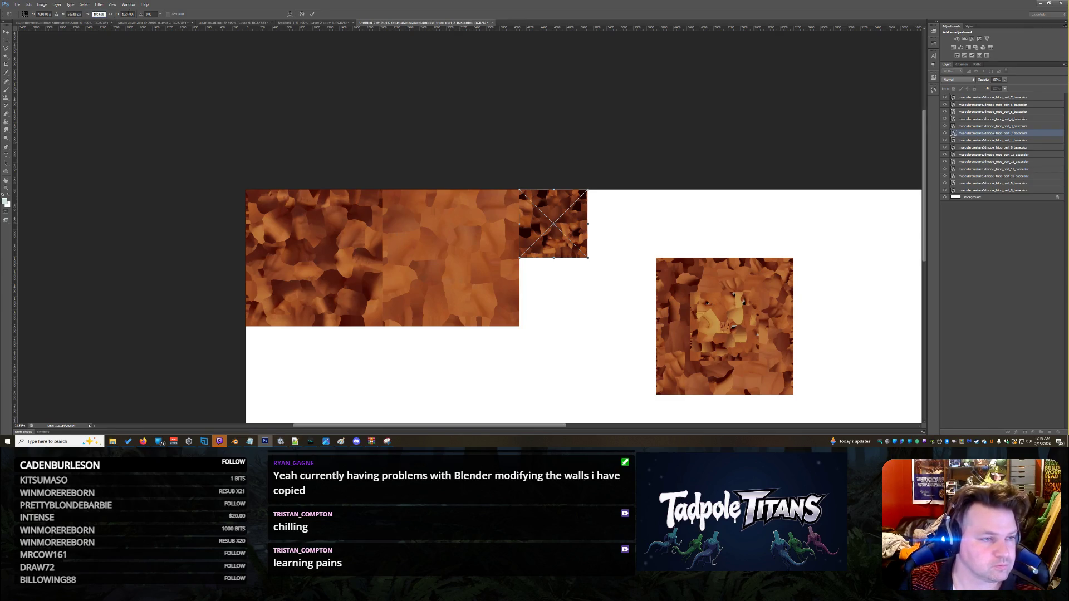
type("241024")
key("Return")
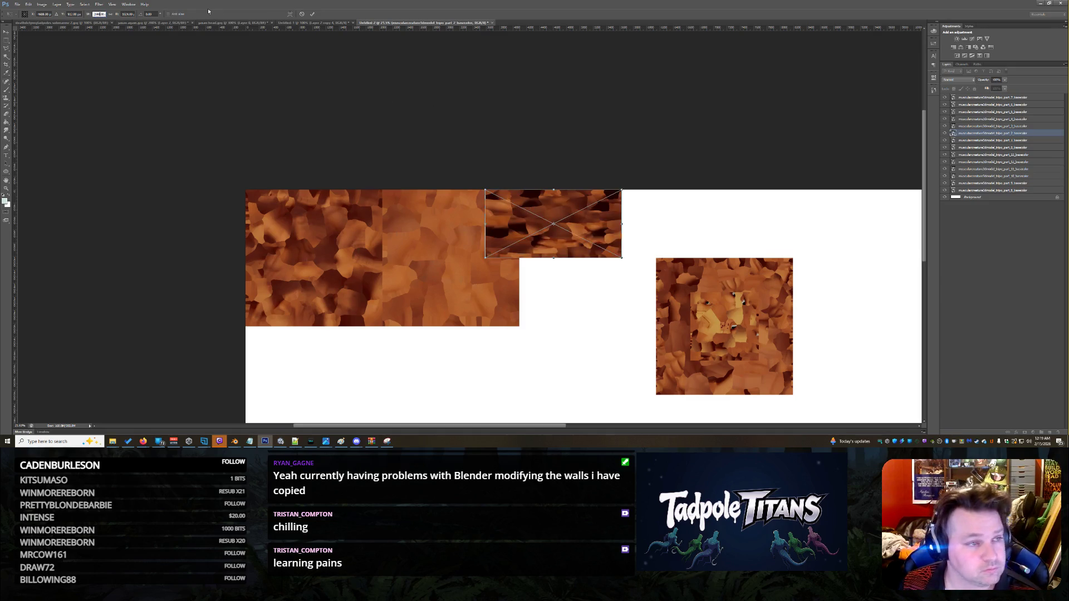
left_click(110, 14)
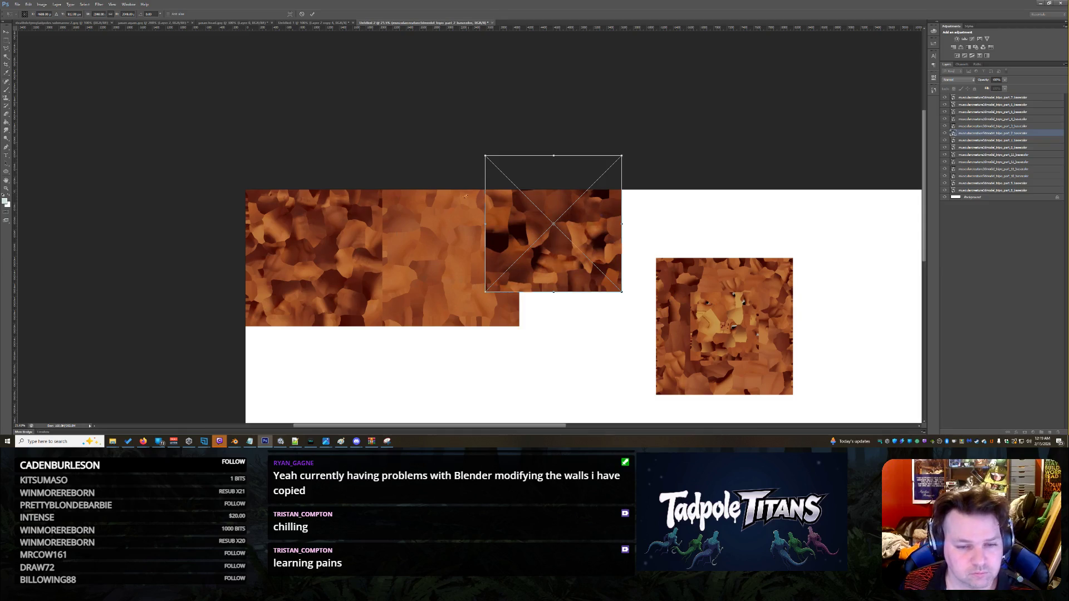
key("Return")
left_click_drag(534, 233, 566, 258)
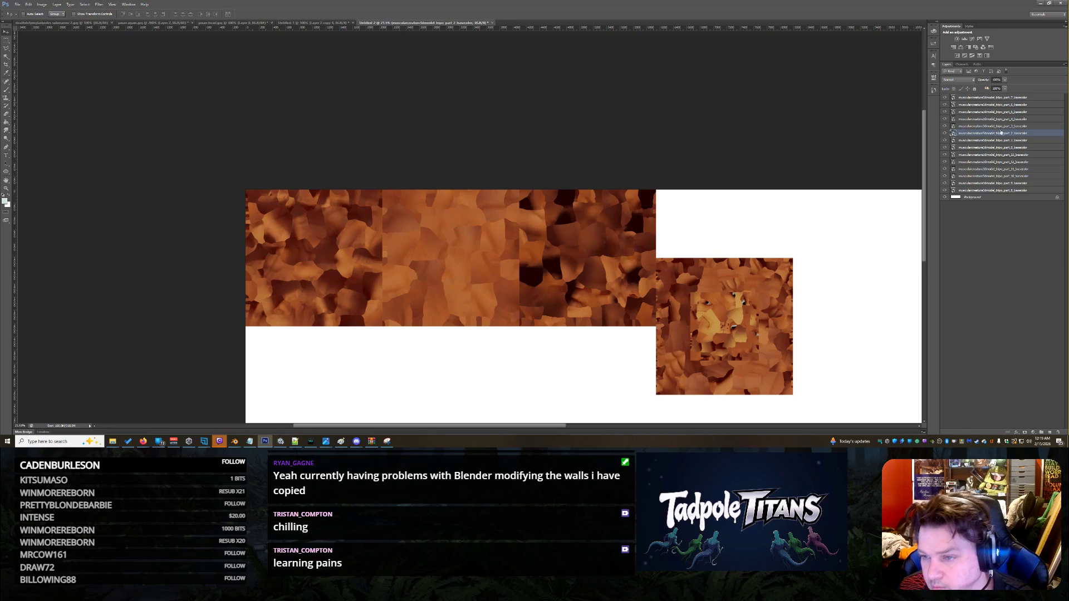
Step: Move the fourth texture above the lion tile and pull the small fifth texture onto the canvas
left_click(1009, 127)
mouse_move(718, 354)
left_mouse_down()
mouse_move(750, 326)
mouse_move(718, 287)
left_mouse_up()
left_click(1001, 119)
mouse_move(804, 333)
left_mouse_down()
mouse_move(816, 337)
mouse_move(845, 295)
mouse_move(827, 220)
mouse_move(813, 212)
left_mouse_up()
key("ctrl+t")
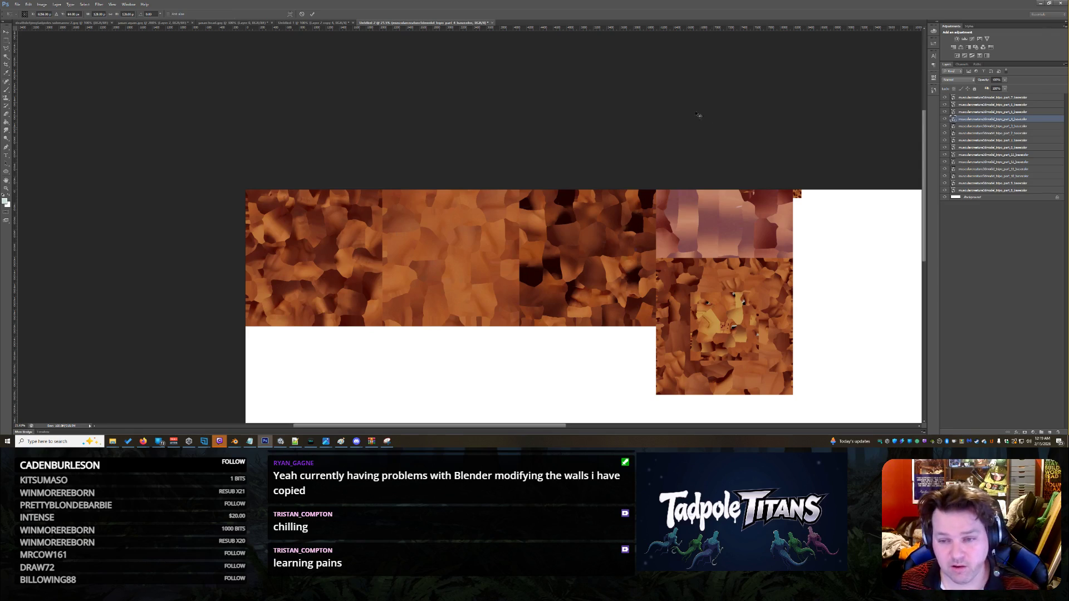
Step: Enlarge the fifth texture to 2048 px width and move it into the top row
left_click(98, 13)
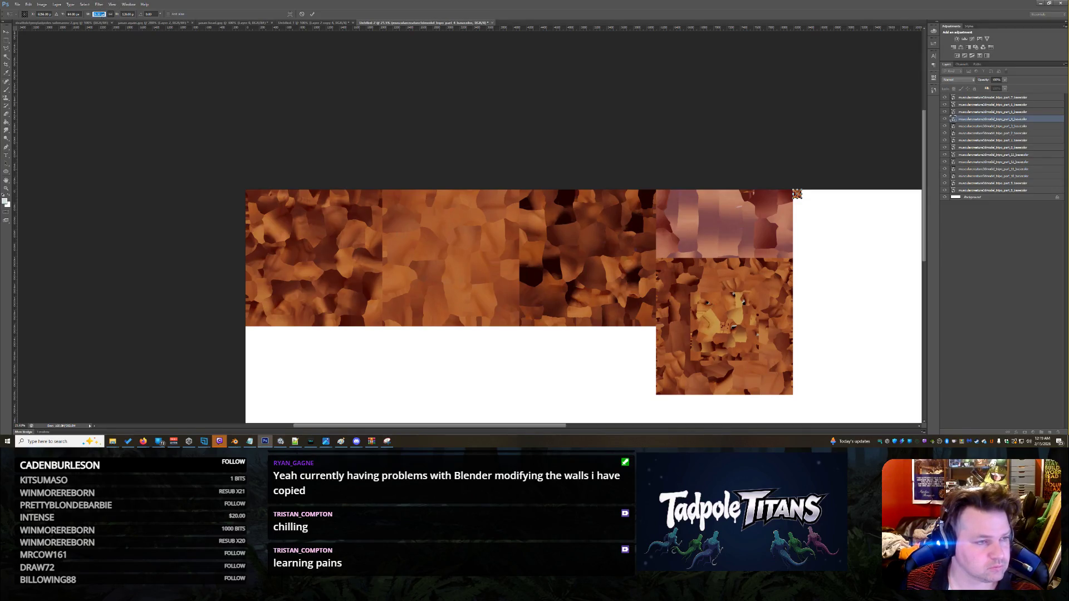
type("2048")
key("Return")
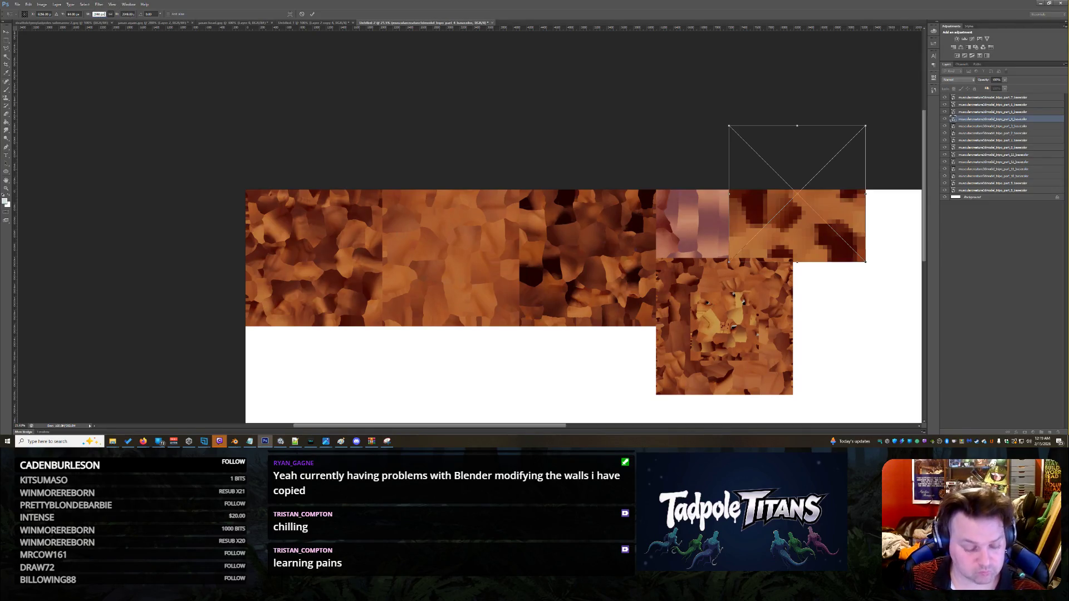
key("Return")
mouse_move(812, 222)
left_mouse_down()
mouse_move(874, 295)
mouse_move(876, 285)
left_mouse_up()
left_click_drag(523, 426, 586, 425)
Step: Move the part_5 tile to the top-right slot and the part_6 tile beside the top row
left_click(1046, 111)
mouse_move(517, 366)
left_mouse_down()
mouse_move(683, 362)
mouse_move(792, 298)
left_mouse_up()
key("alt+bracketright")
mouse_move(498, 323)
left_mouse_down()
mouse_move(866, 280)
mouse_move(876, 221)
left_mouse_up()
Step: Resize the part_6 tile to 2048 px width and place it at the end of the top row
key("ctrl+t")
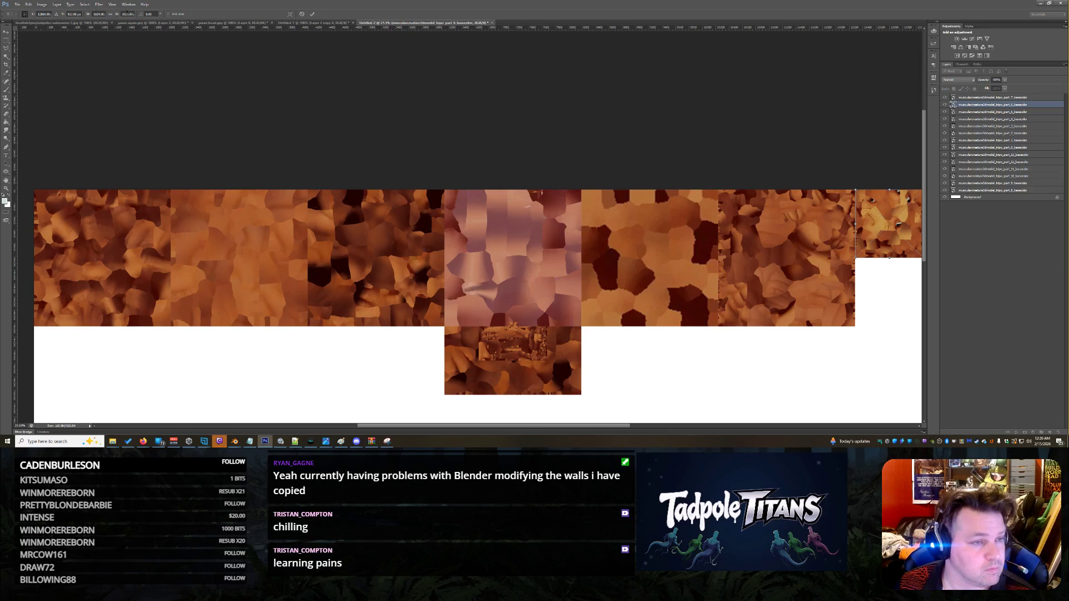
left_click(97, 13)
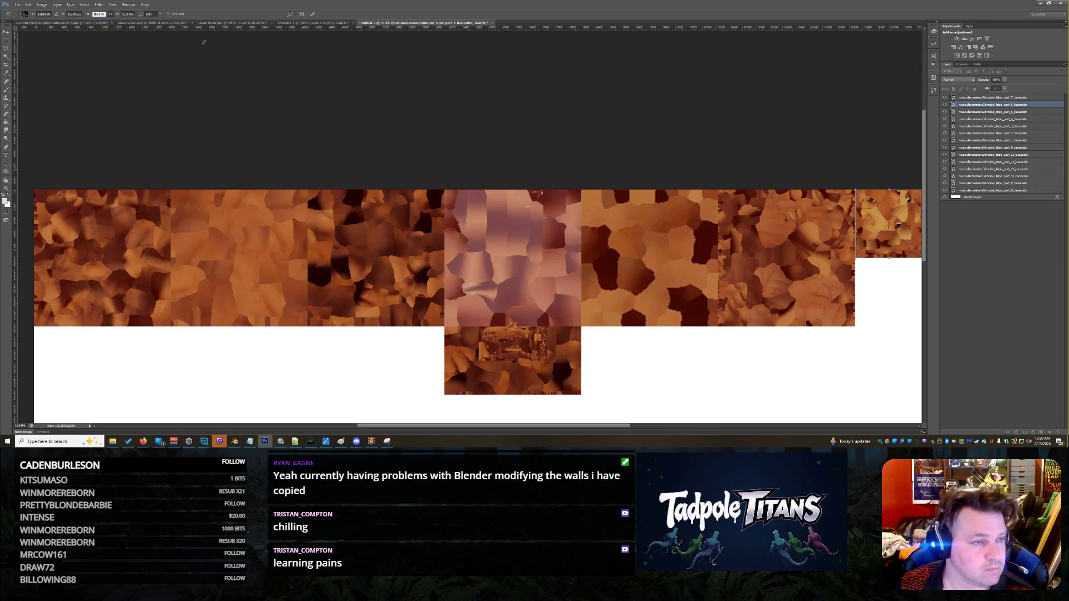
type("24")
key("Return")
type("2048")
key("Return")
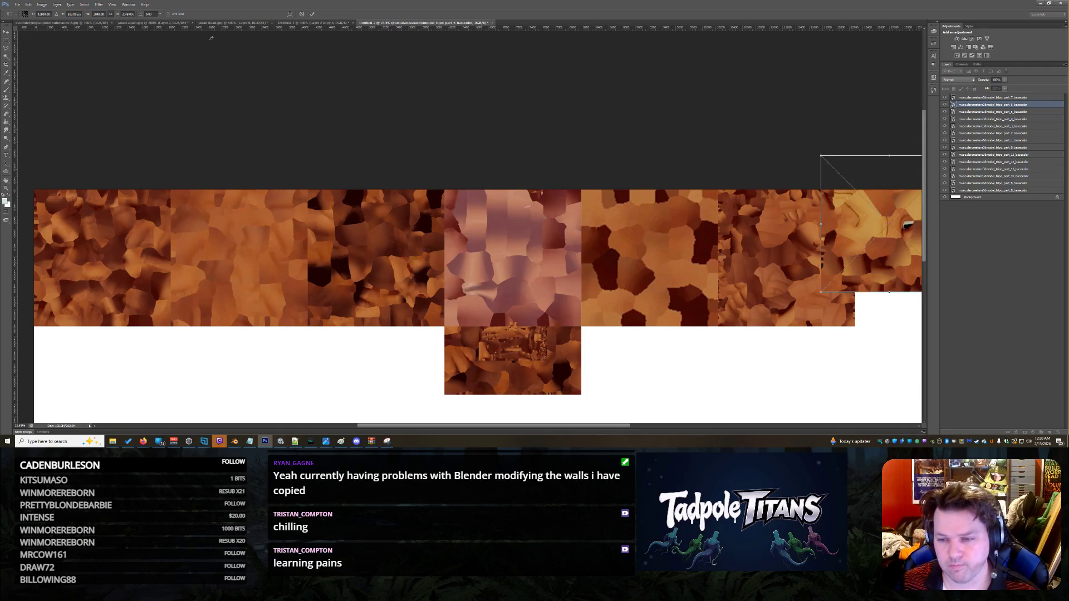
key("Return")
mouse_move(857, 232)
left_mouse_down()
mouse_move(894, 268)
mouse_move(865, 304)
mouse_move(838, 300)
left_mouse_up()
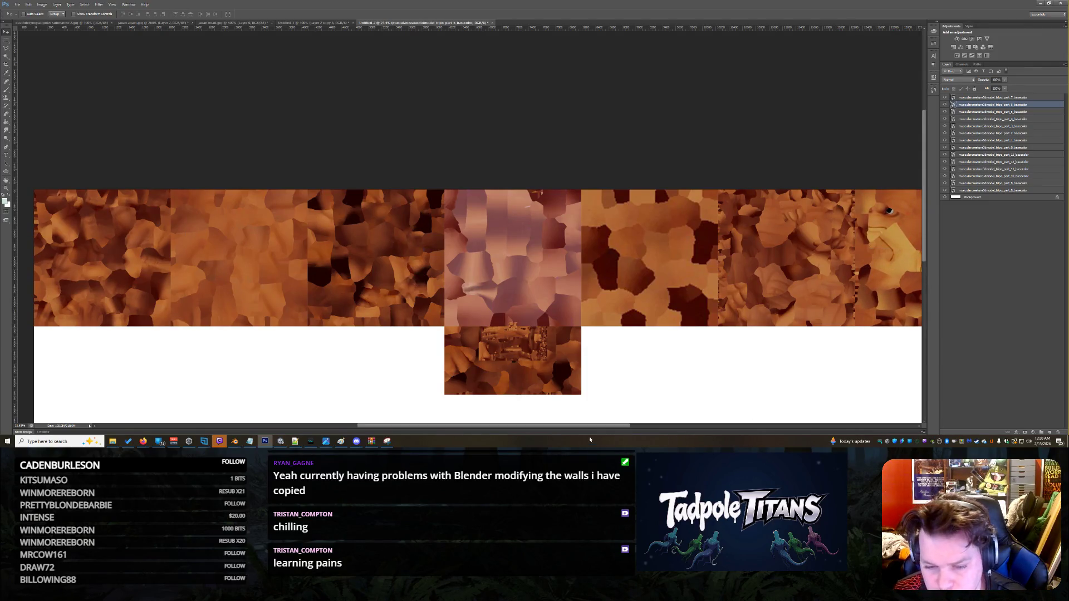
scroll(574, 417, "right", 5)
scroll(567, 416, "left", 6)
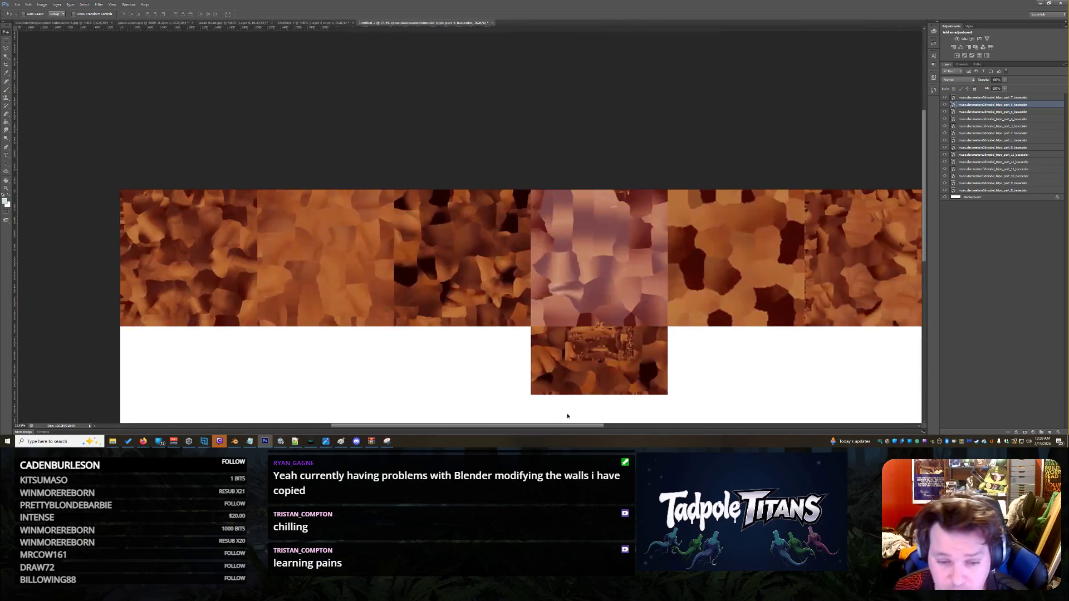
Step: Enlarge the part_7 tile and place it in the bottom-left slot to start the second row
scroll(568, 416, "left", 5)
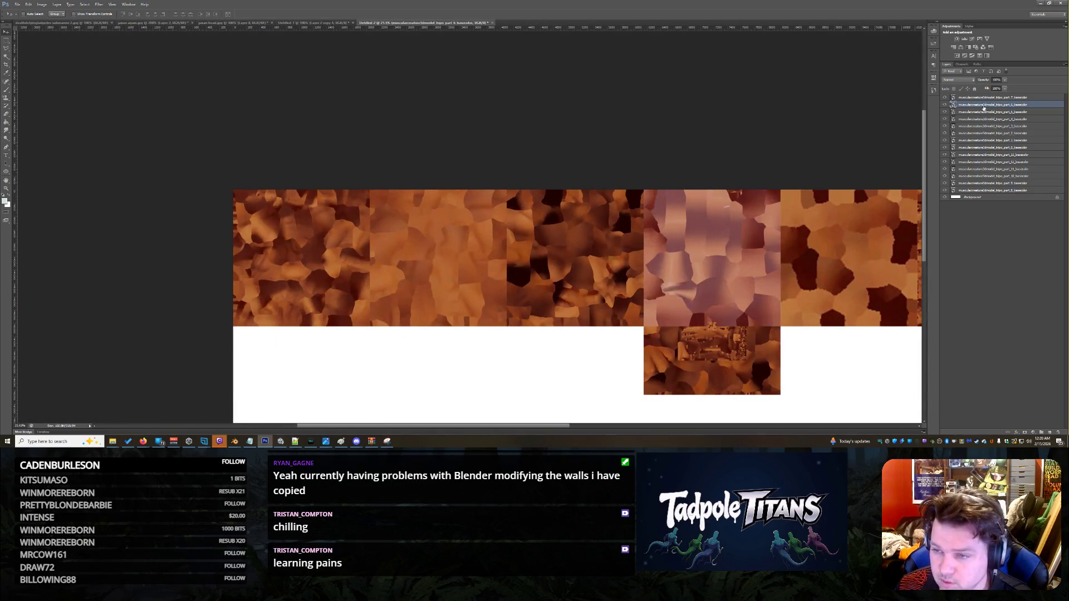
left_click(991, 97)
mouse_move(735, 287)
left_mouse_down()
mouse_move(518, 339)
mouse_move(303, 267)
left_mouse_up()
key("ctrl+t")
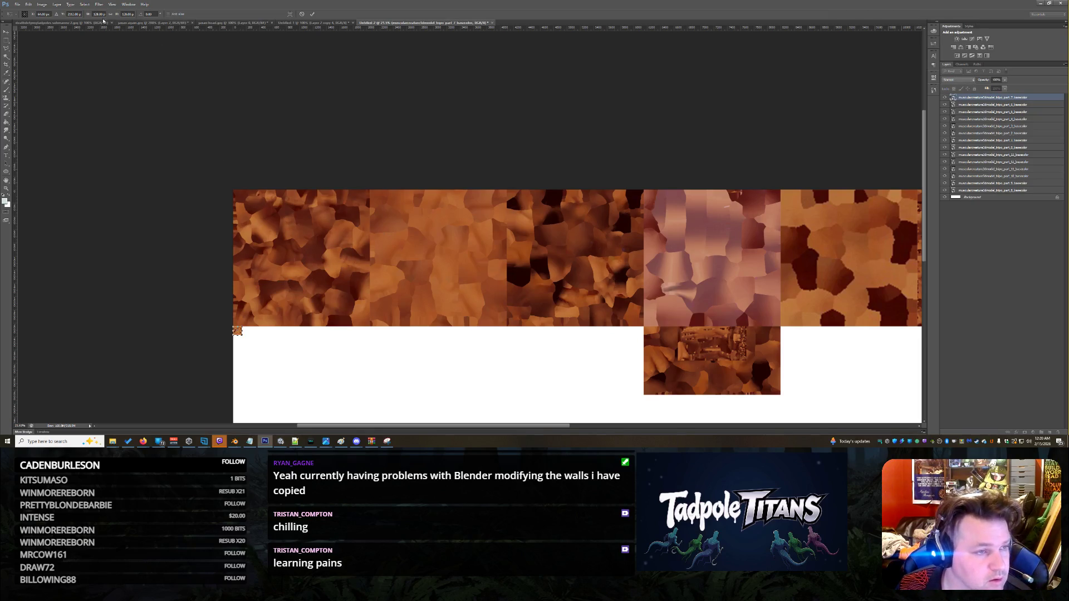
left_click(102, 13)
type("1")
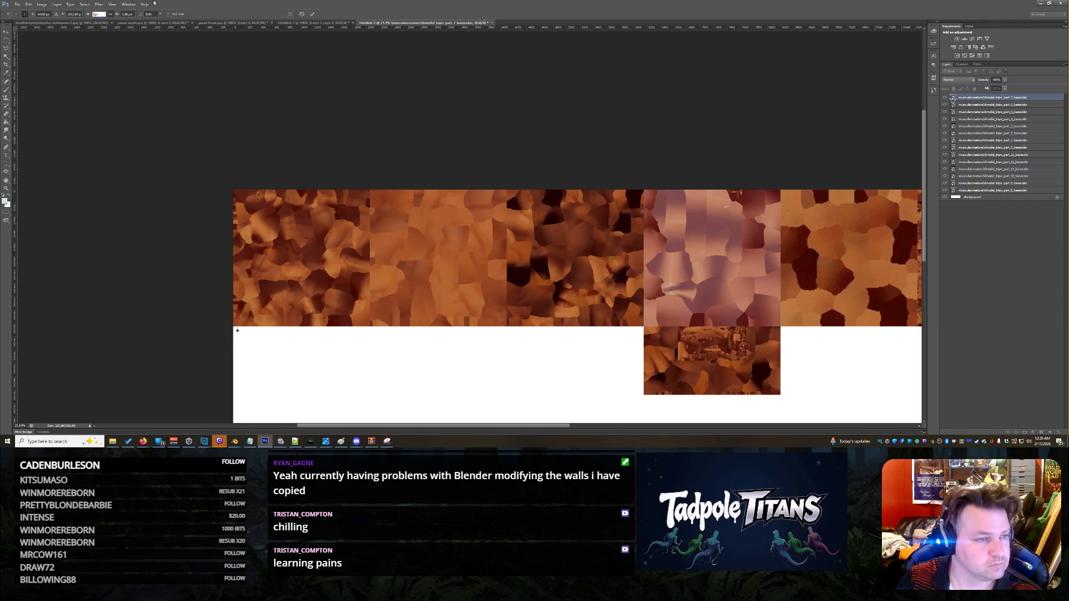
type("48")
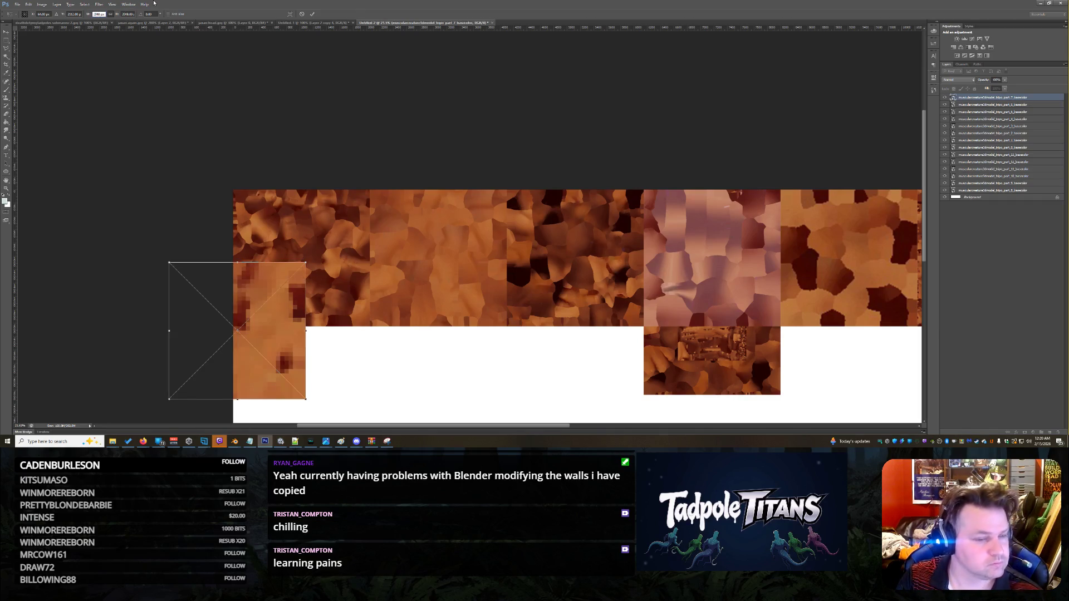
key("Return")
mouse_move(257, 303)
left_mouse_down()
mouse_move(303, 359)
mouse_move(353, 358)
mouse_move(339, 354)
left_mouse_up()
scroll(502, 319, "down", 2)
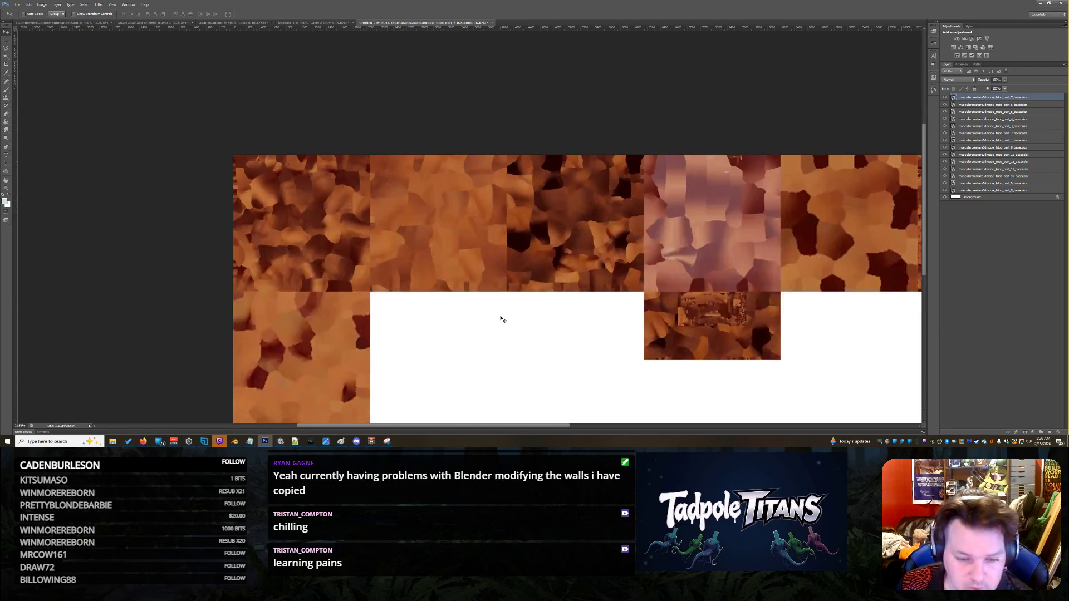
scroll(502, 319, "down", 4)
Step: Enlarge the reddish tile from the lowest part layer and move it beside the bottom-left tile
left_click(1017, 191)
mouse_move(701, 177)
left_mouse_down()
mouse_move(417, 214)
mouse_move(380, 151)
left_mouse_up()
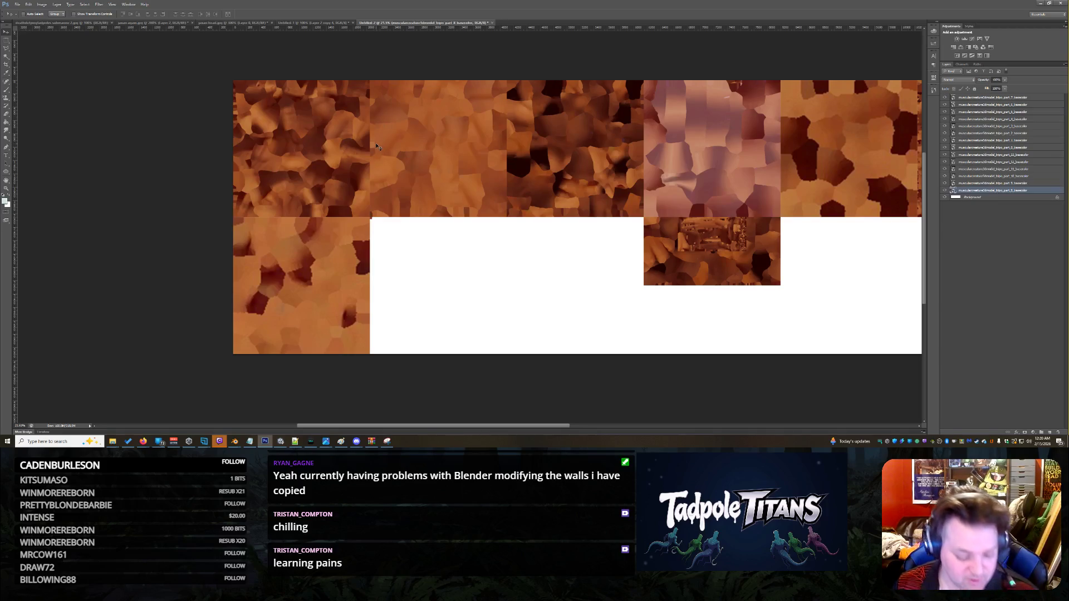
key("ctrl+t")
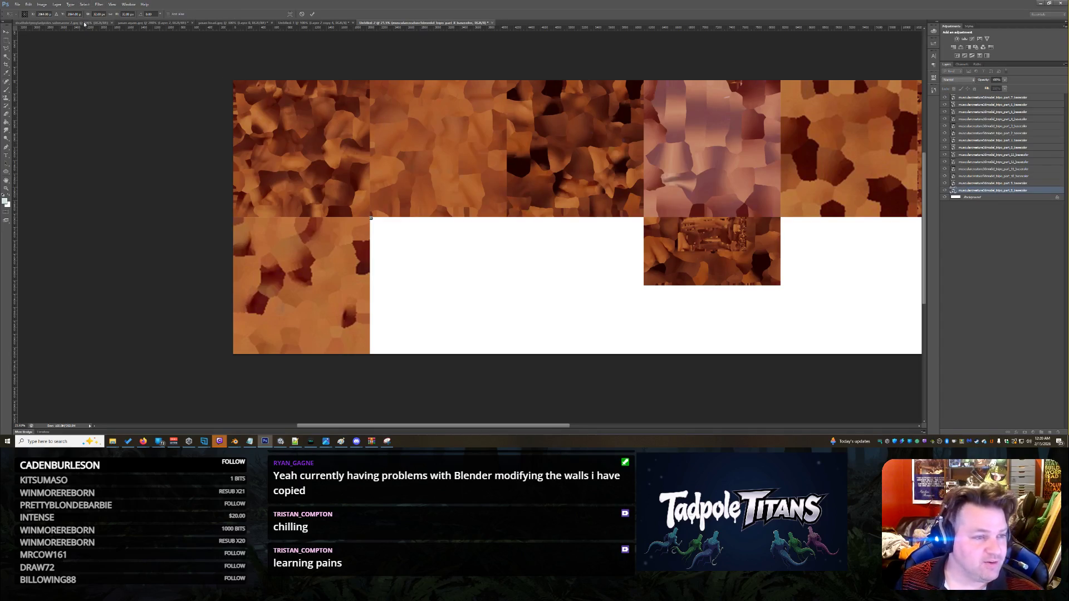
left_click(101, 14)
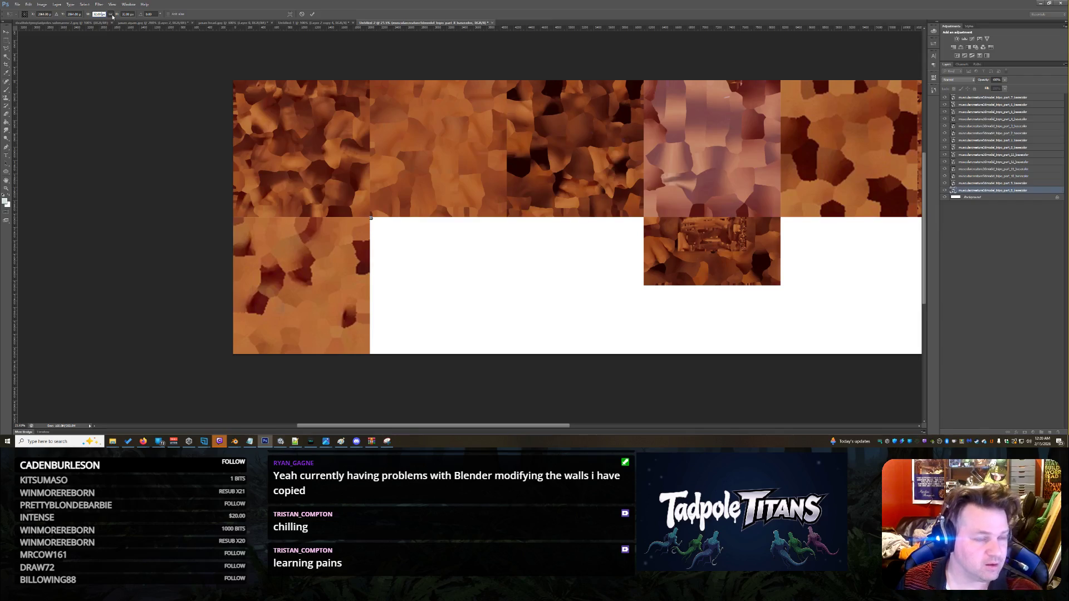
type("10")
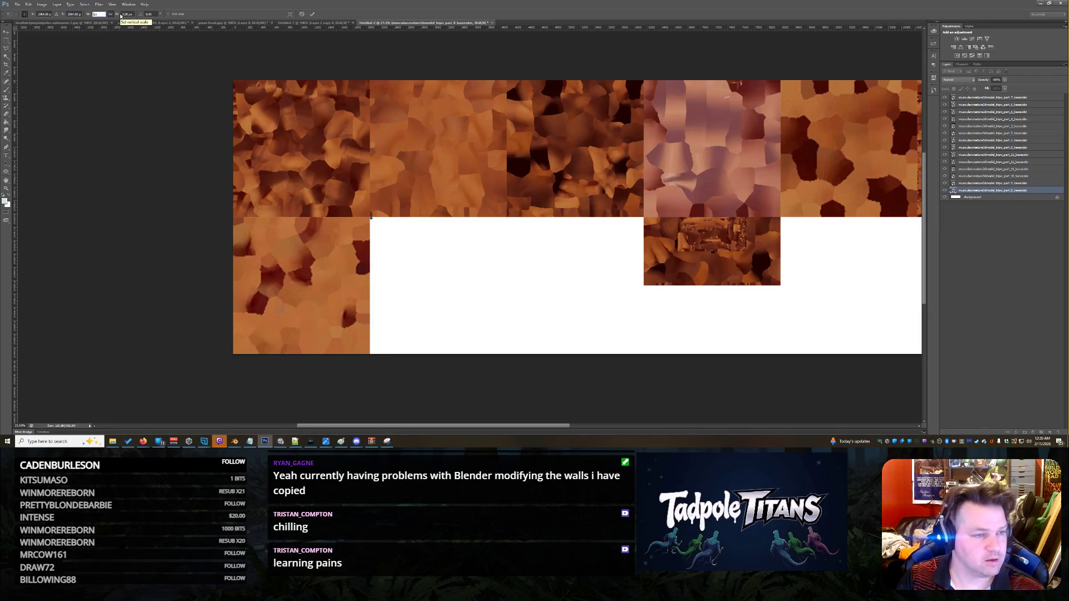
key("Return")
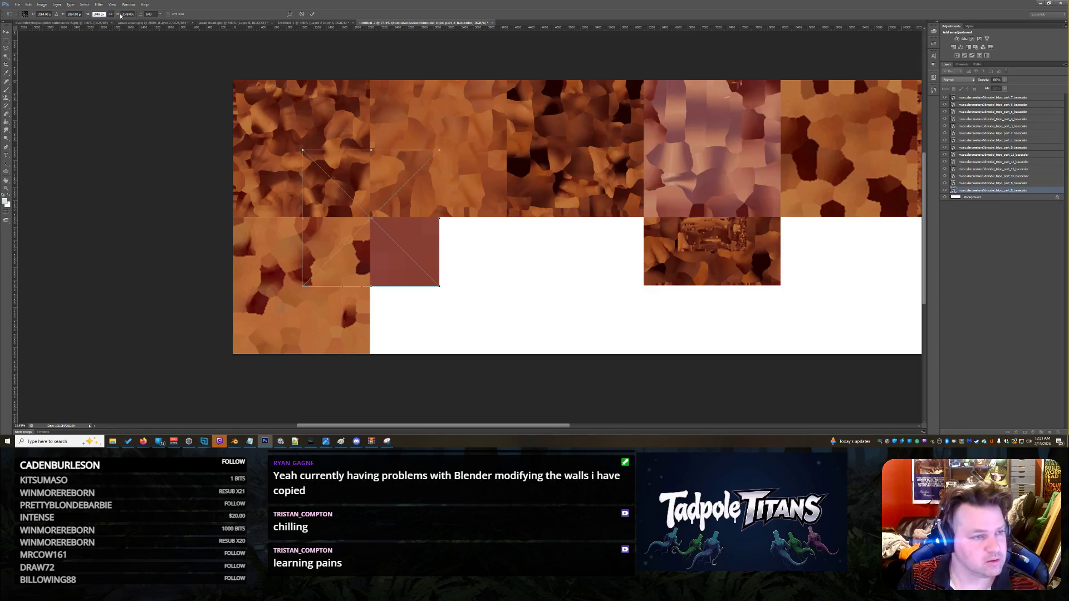
key("Return")
mouse_move(407, 239)
left_mouse_down()
mouse_move(481, 316)
mouse_move(473, 306)
left_mouse_up()
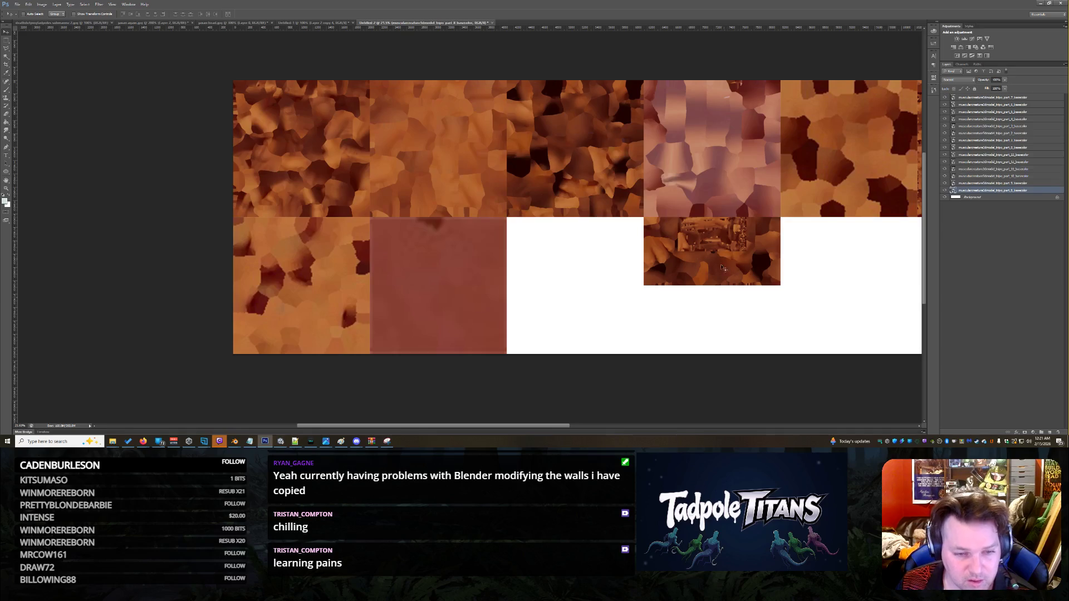
Step: Enlarge the part_9 tile to 2048 px width and move it into the empty bottom slot
left_click(983, 183)
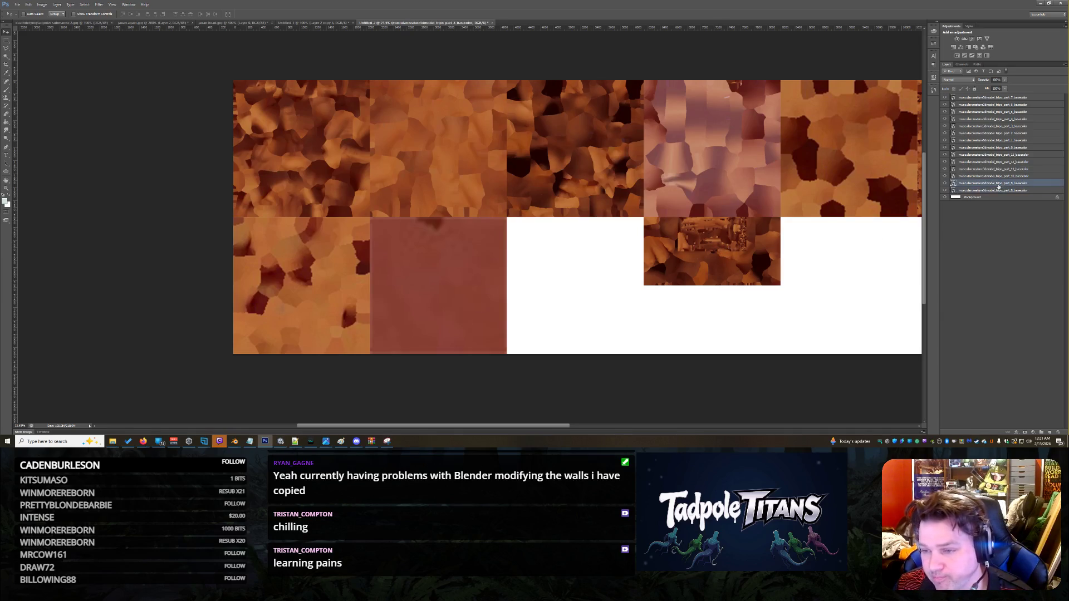
mouse_move(751, 207)
left_mouse_down()
mouse_move(668, 263)
mouse_move(561, 189)
left_mouse_up()
key("ctrl+t")
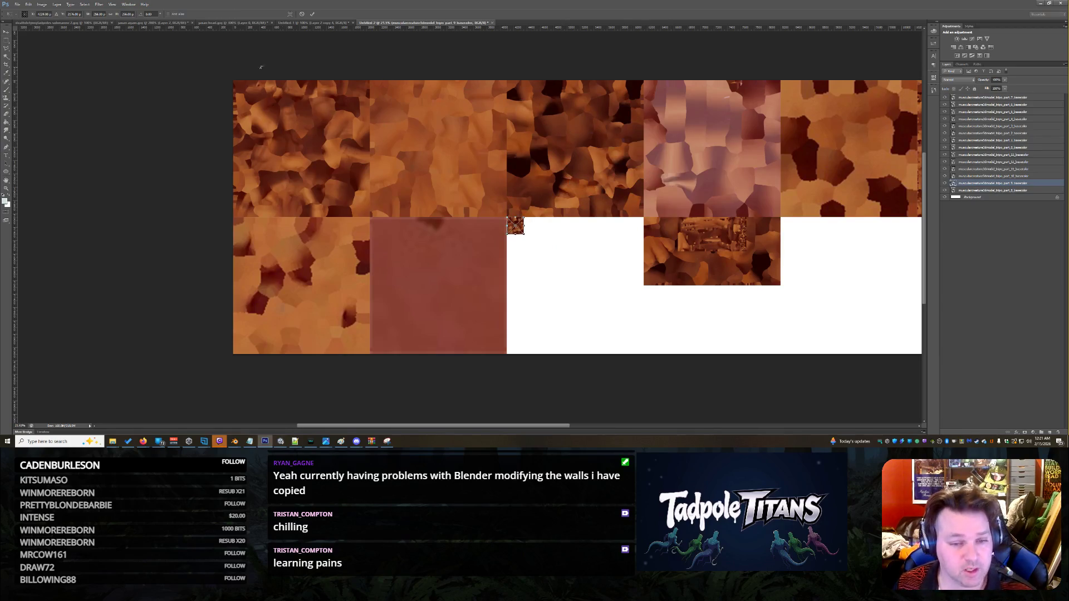
double_click(102, 14)
type("2048")
key("Return")
key("Return")
mouse_move(547, 211)
left_mouse_down()
mouse_move(620, 286)
mouse_move(606, 271)
left_mouse_up()
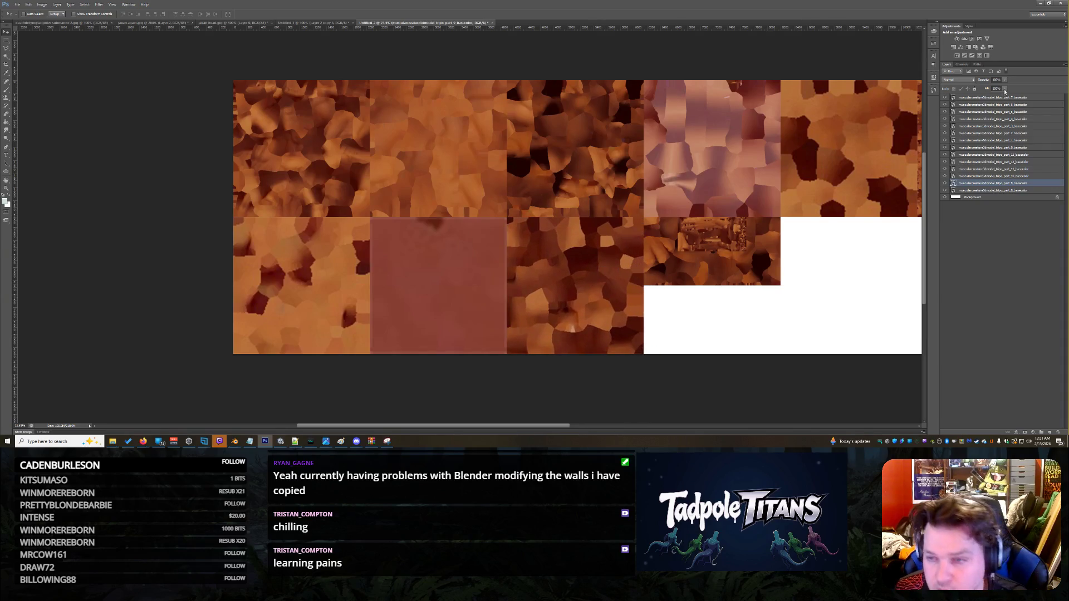
Step: Move part_10 into the next bottom slot and bring part_11 into the white area
left_click(997, 176)
mouse_move(771, 201)
left_mouse_down()
mouse_move(807, 243)
mouse_move(783, 274)
mouse_move(771, 271)
left_mouse_up()
left_click_drag(557, 427, 591, 427)
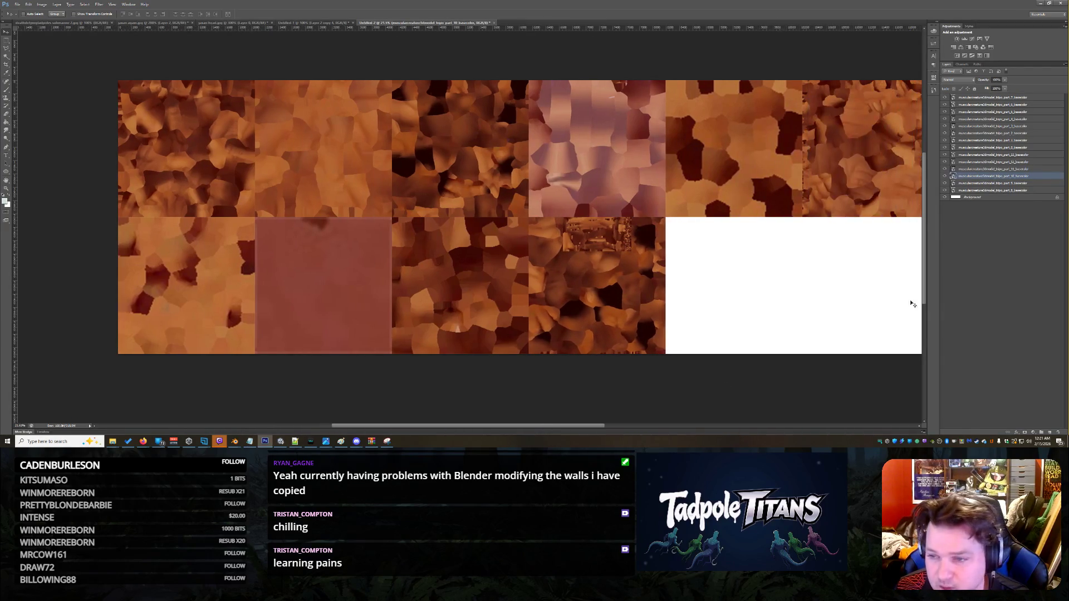
left_click(1035, 169)
mouse_move(731, 226)
left_mouse_down()
mouse_move(740, 241)
mouse_move(826, 270)
mouse_move(809, 245)
left_mouse_up()
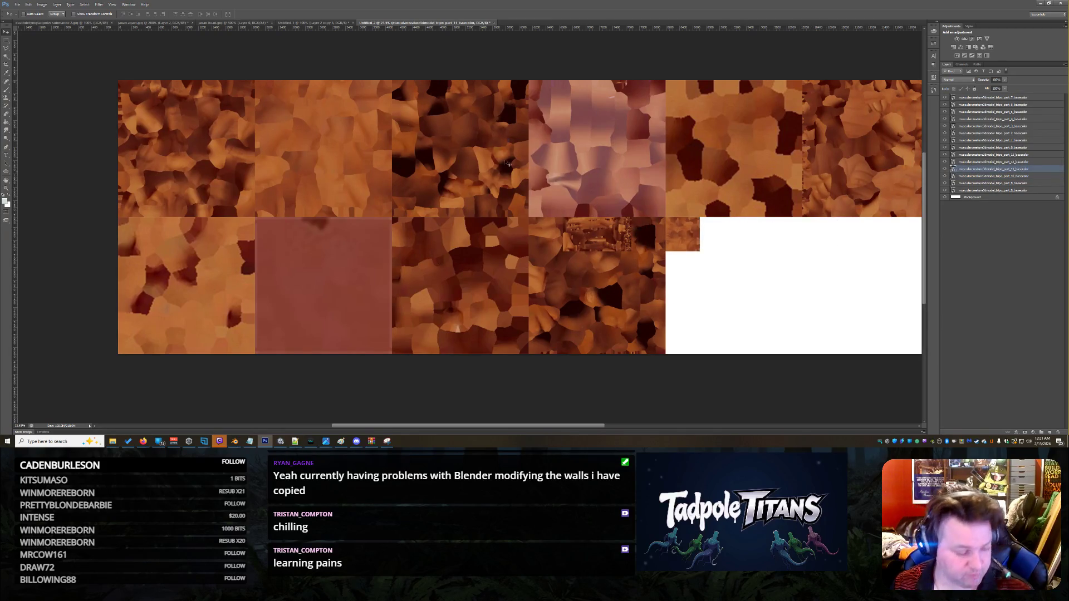
key("ctrl+t")
Step: Enlarge the part_11 tile to 2048 px and move it into the empty bottom slot
left_click(100, 14)
type("5")
key("Return")
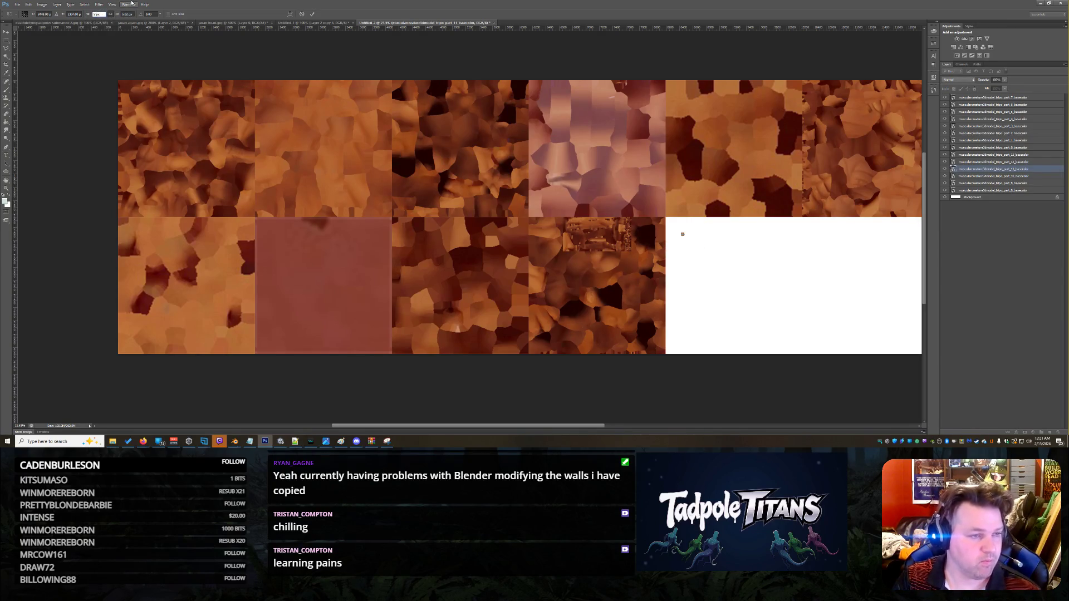
type("8")
key("Return")
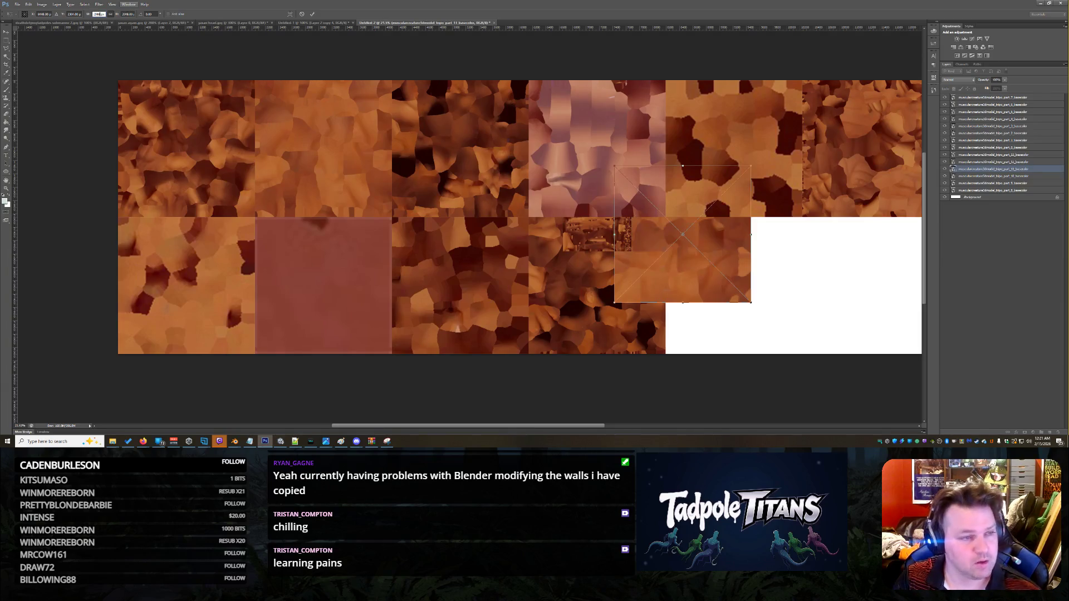
left_click_drag(691, 220, 729, 279)
left_click_drag(599, 426, 622, 426)
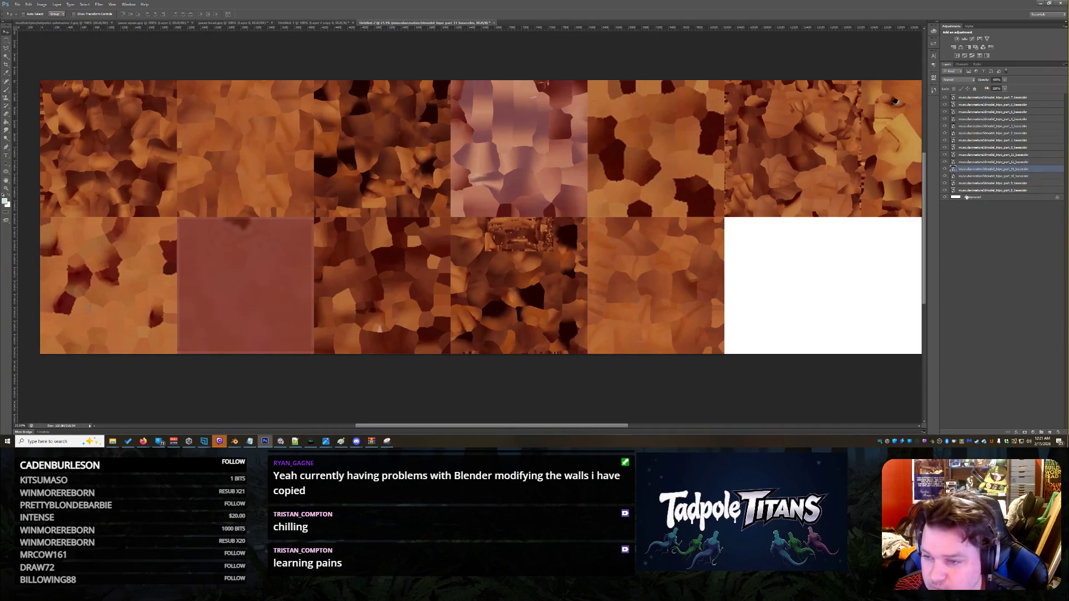
Step: Place the part_12 tile at full 2048 px size into the bottom-row gap
left_click(993, 161)
left_click_drag(590, 214, 785, 214)
key("ctrl+t")
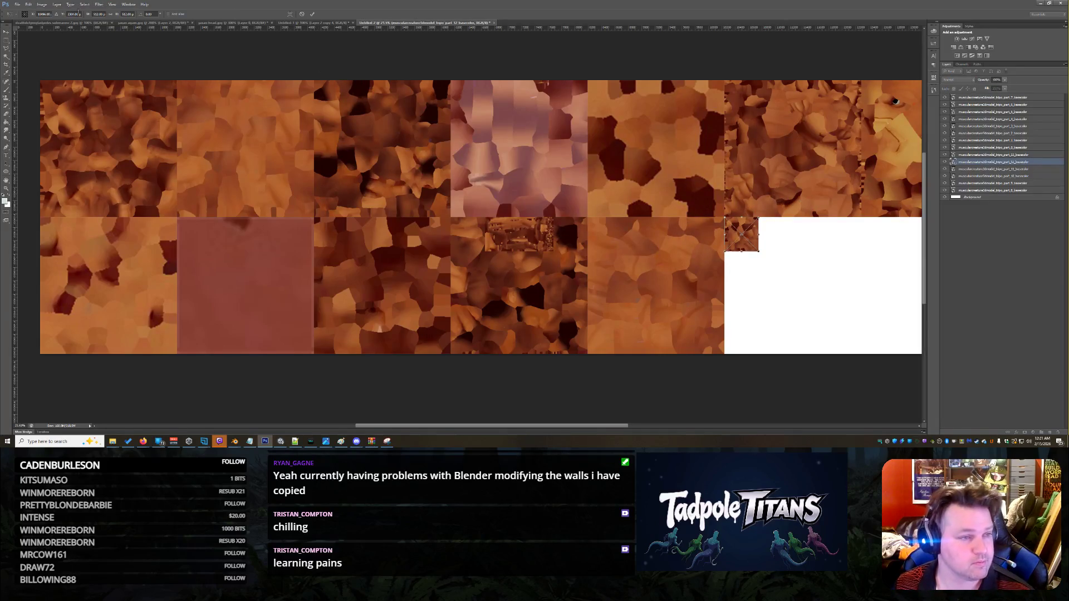
left_click(98, 14)
type("5")
key("Return")
key("ctrl+z")
key("Return")
mouse_move(739, 239)
left_mouse_down()
mouse_move(797, 287)
mouse_move(785, 295)
left_mouse_up()
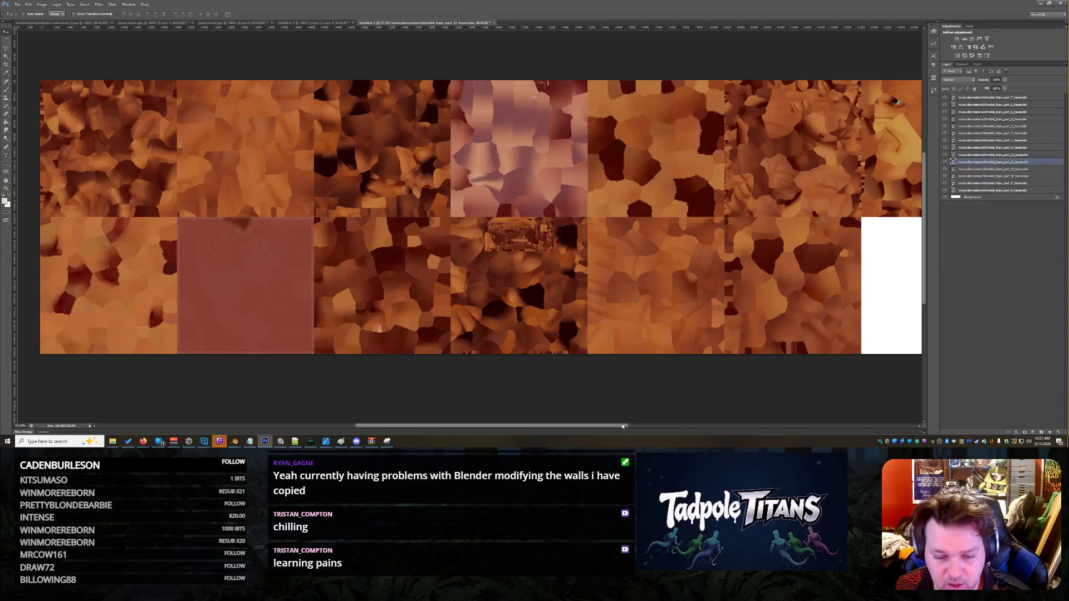
left_click_drag(622, 425, 639, 426)
left_click(986, 155)
Step: Resize the small detailed tile to 2048 px width and drop it into the bottom-right slot
mouse_move(260, 286)
left_mouse_down()
mouse_move(679, 288)
mouse_move(635, 285)
left_mouse_up()
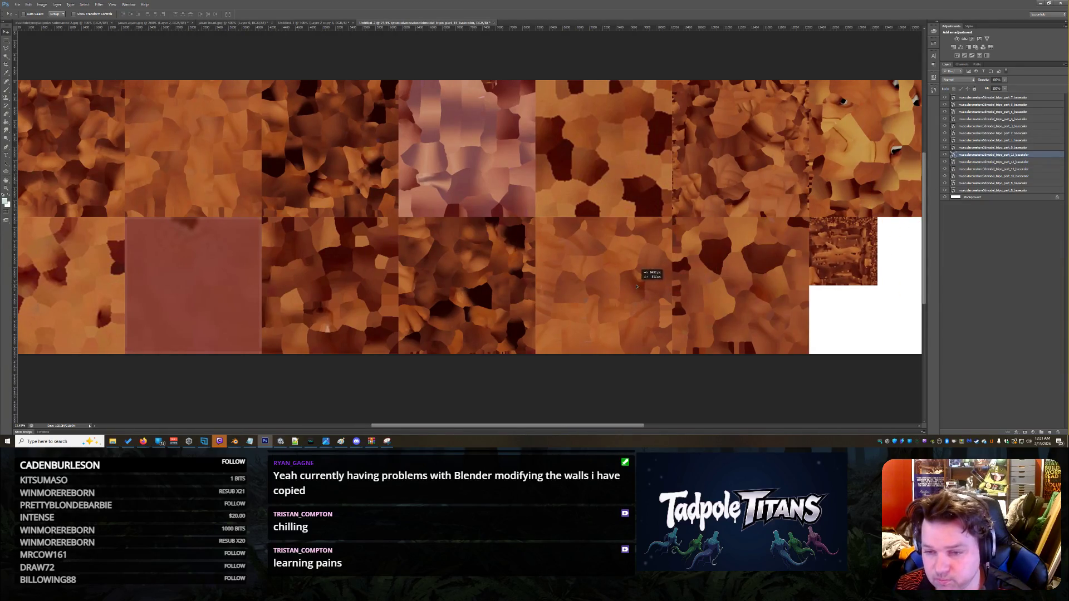
key("ctrl+t")
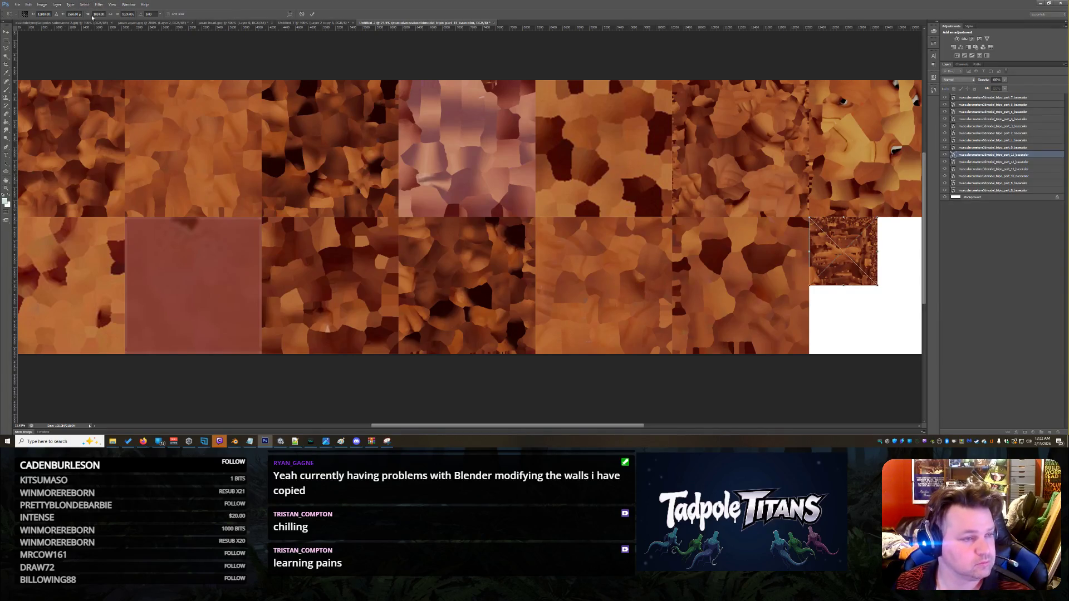
left_click(98, 13)
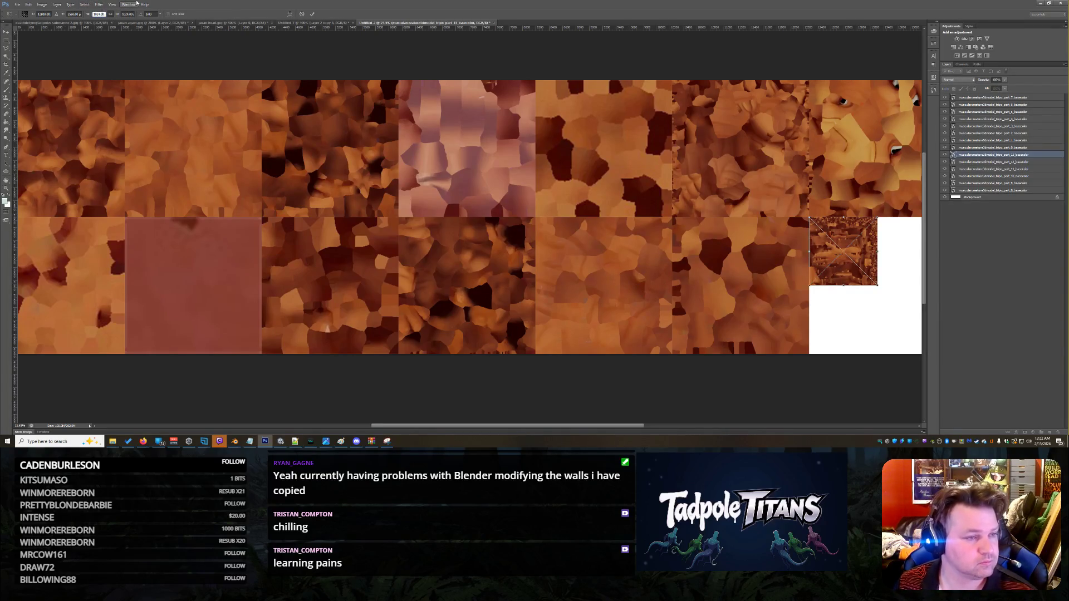
type("2048")
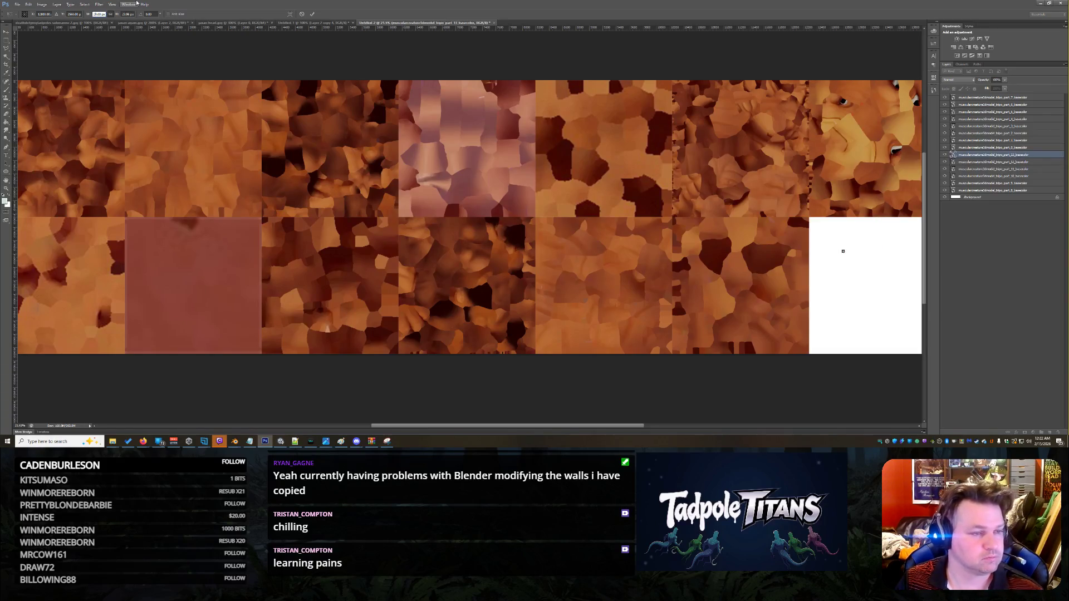
key("Return")
left_click_drag(817, 234, 849, 269)
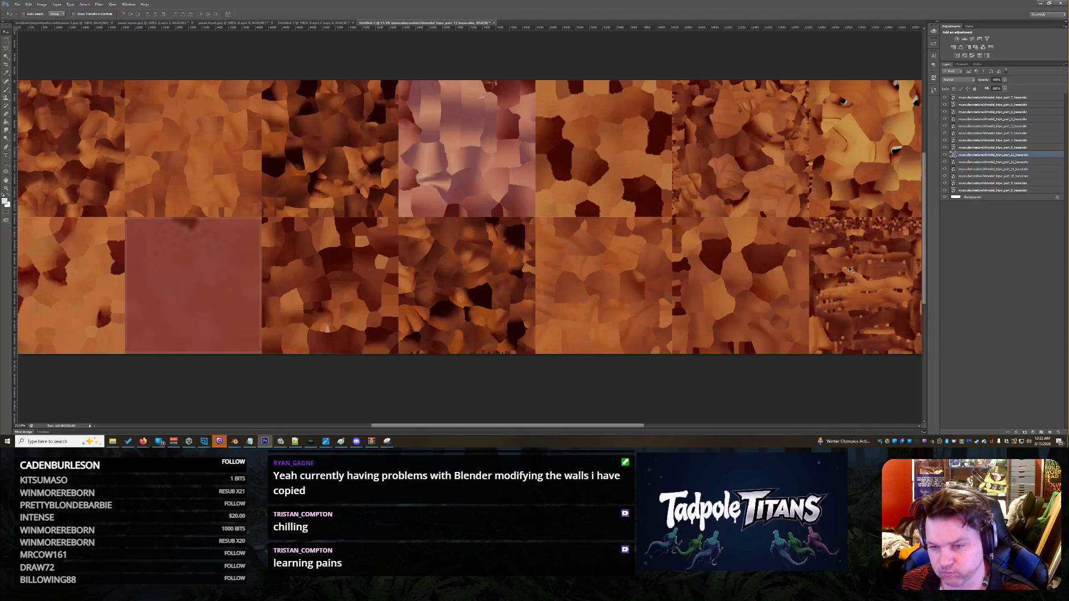
mouse_move(629, 426)
left_mouse_down()
mouse_move(682, 426)
mouse_move(542, 425)
left_mouse_up()
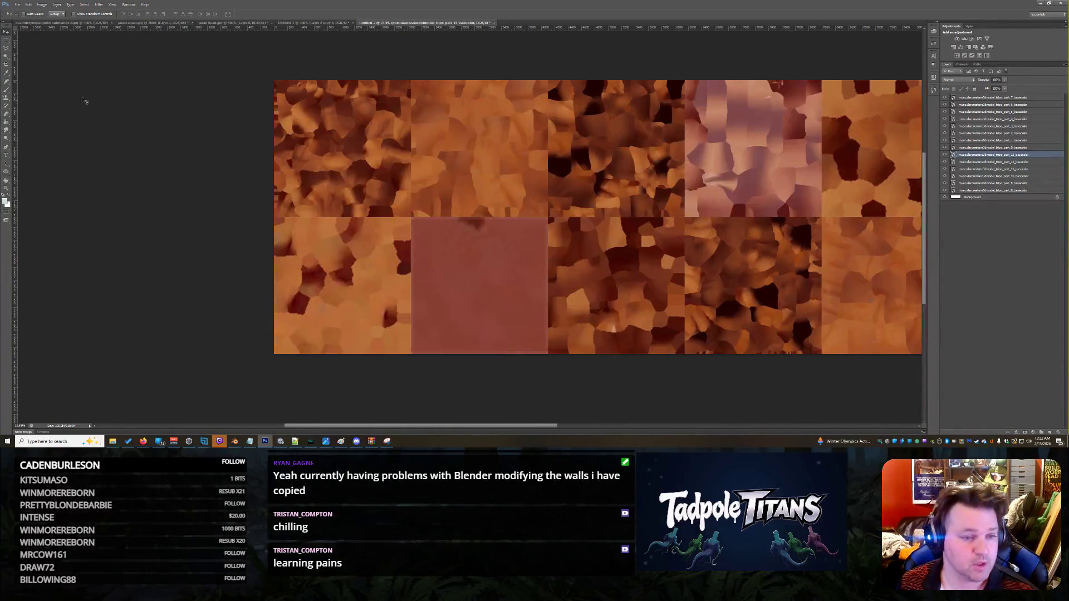
left_click(17, 4)
Step: Save the texture grid as the JPEG file jowlArray, accepting the default JPEG options
left_click(40, 79)
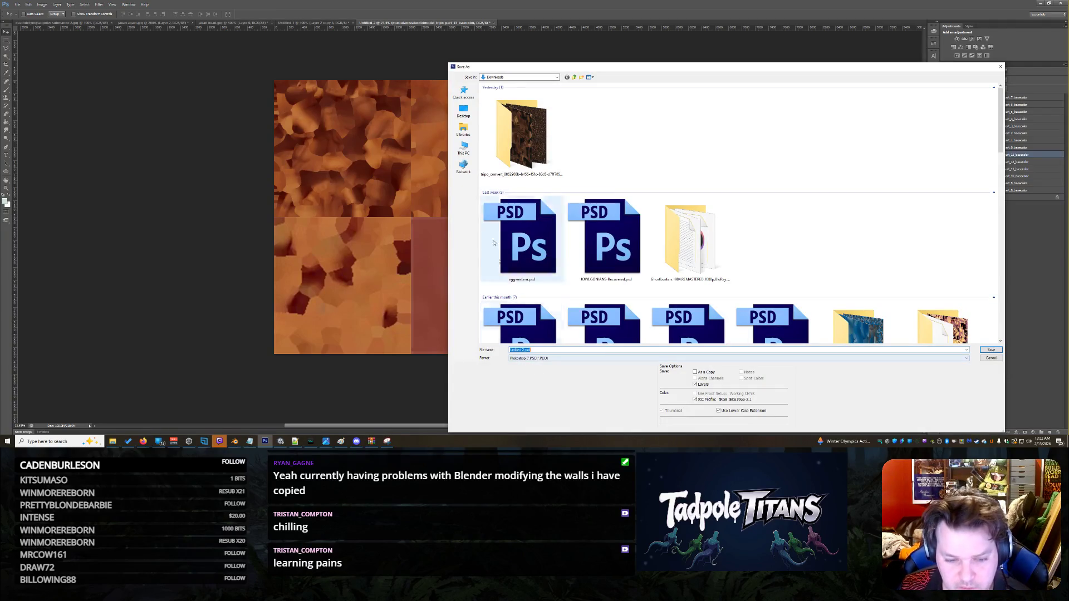
left_click(529, 358)
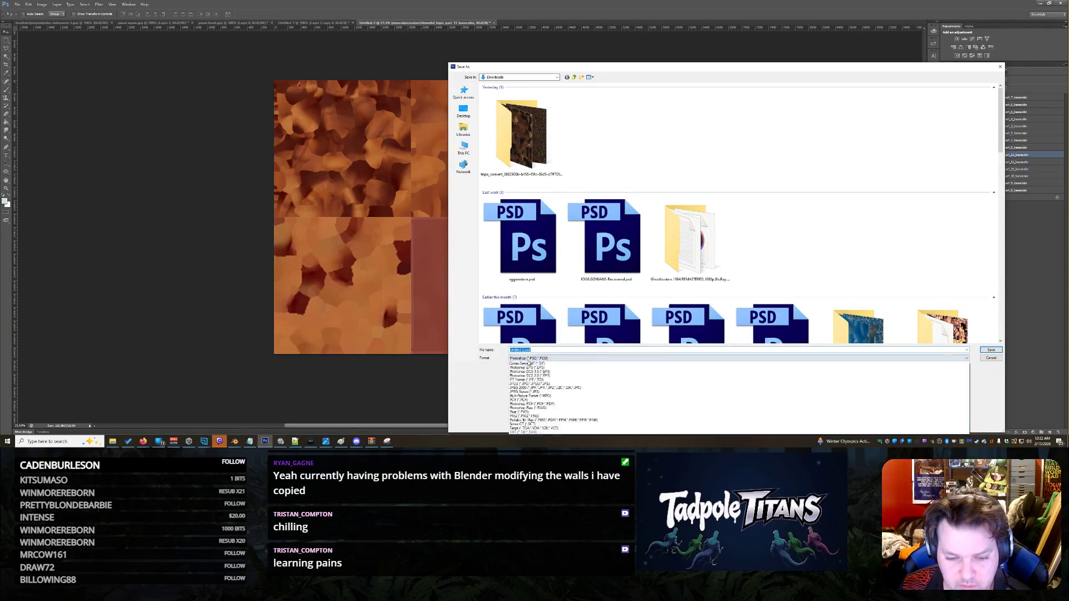
left_click(535, 399)
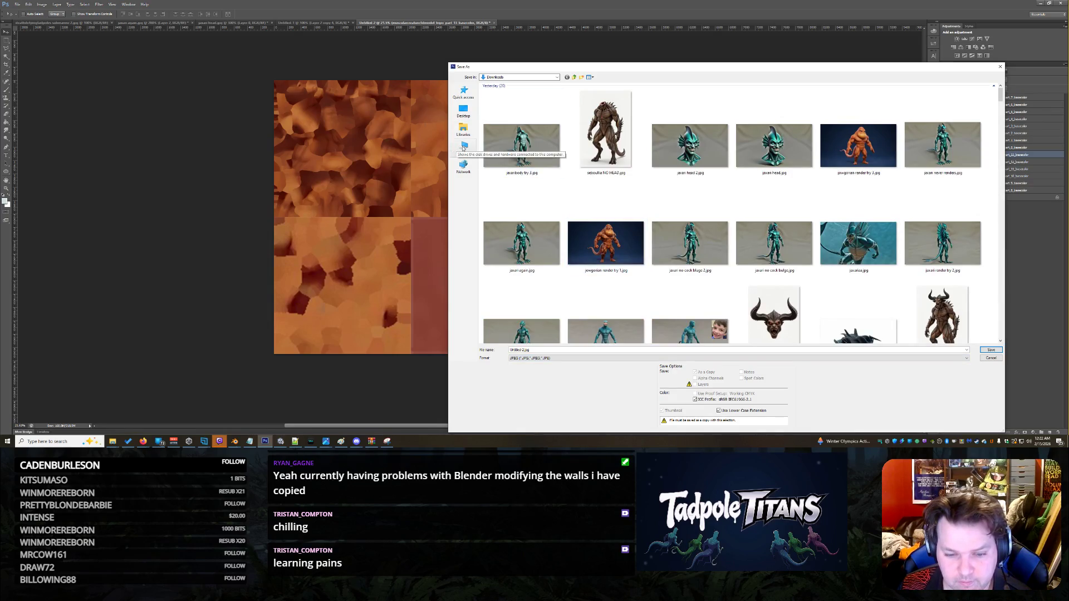
double_click(531, 350)
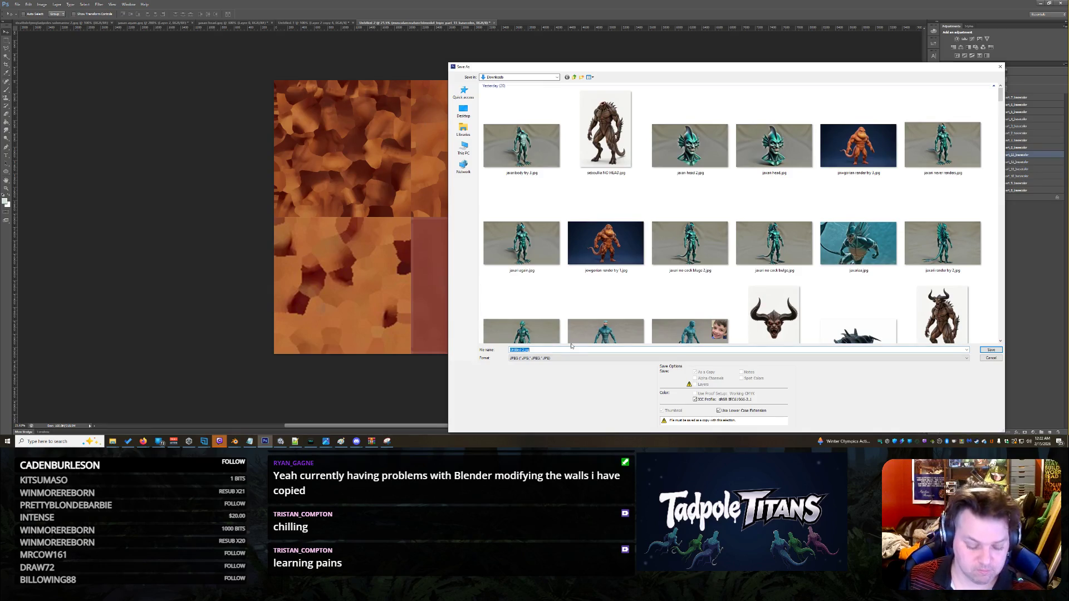
type("jowNay")
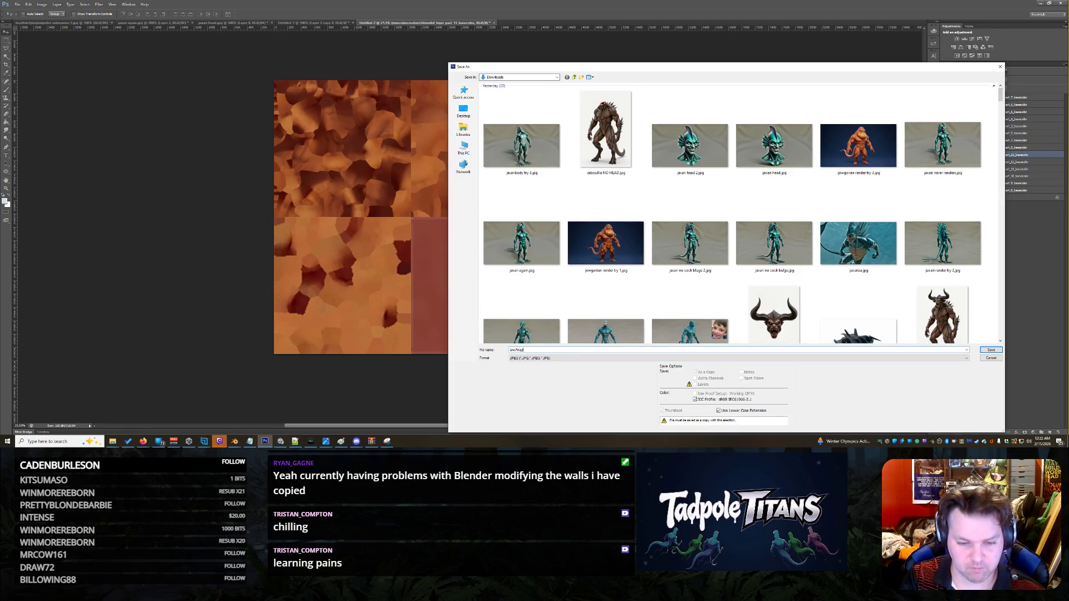
key("Return")
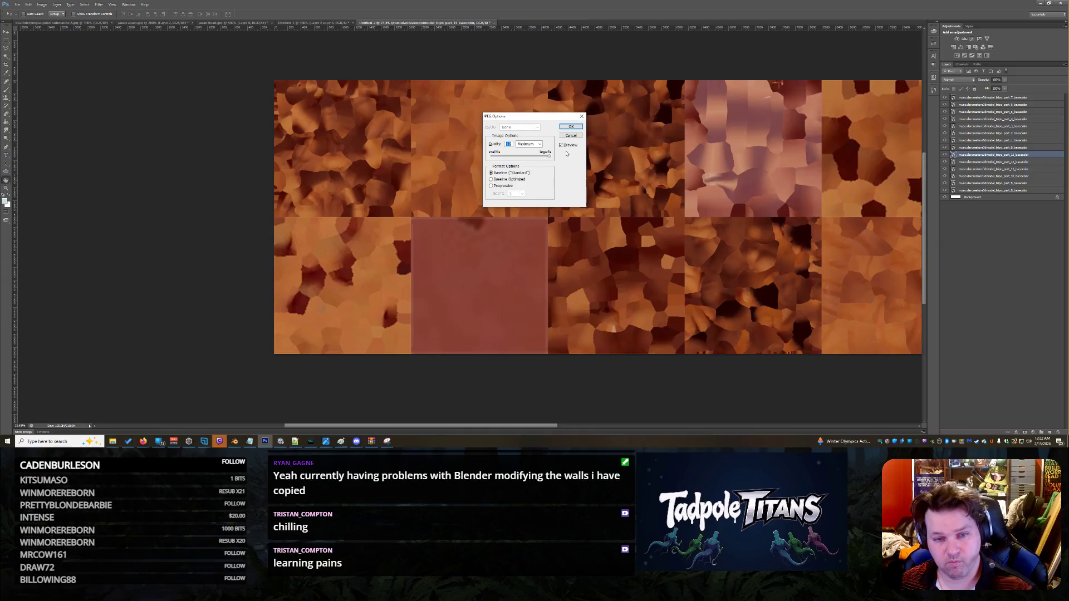
left_click(571, 129)
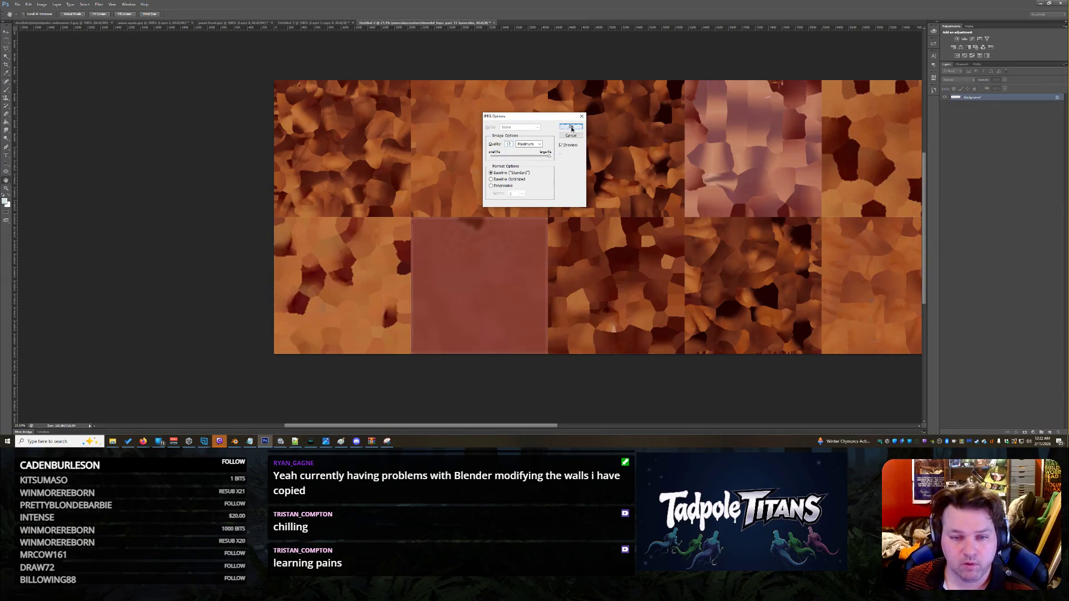
left_click(1041, 4)
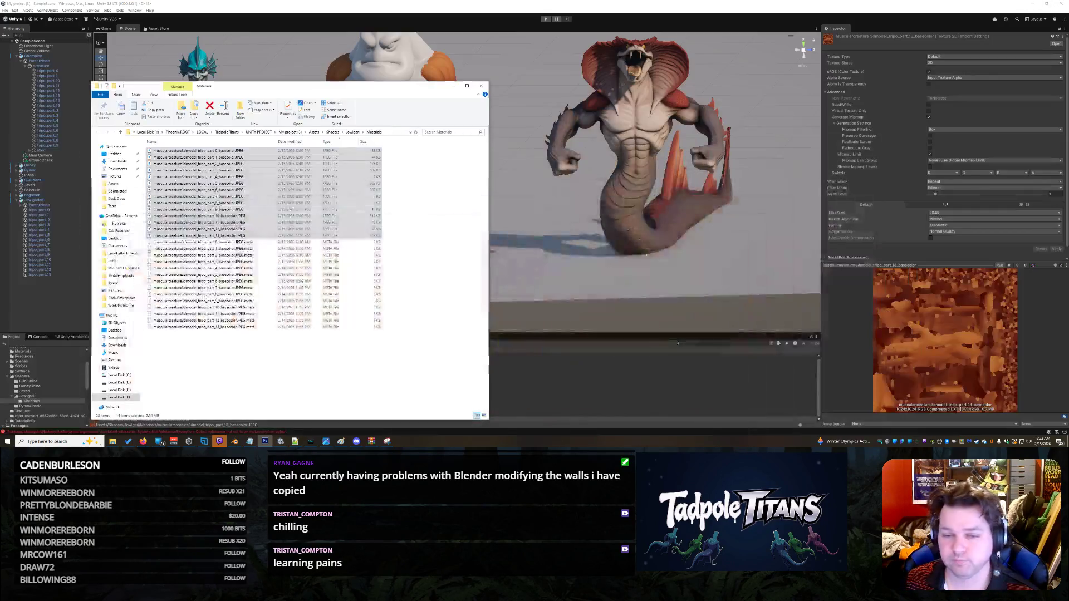
Step: Copy jowlArray.jpg into the project's Materials folder and minimize File Explorer
left_click(267, 377)
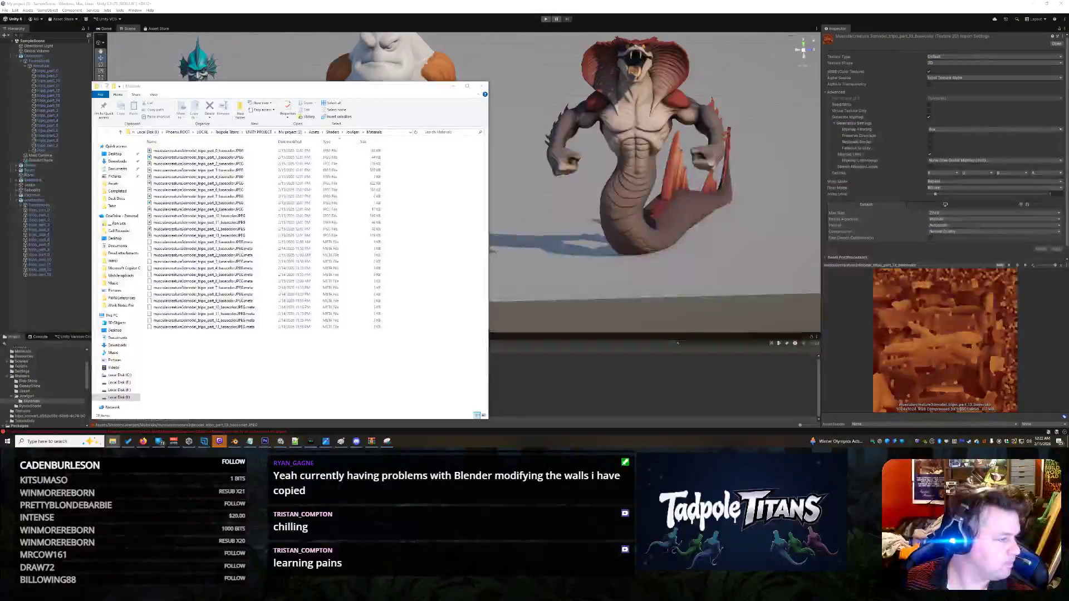
left_click_drag(346, 367, 346, 368)
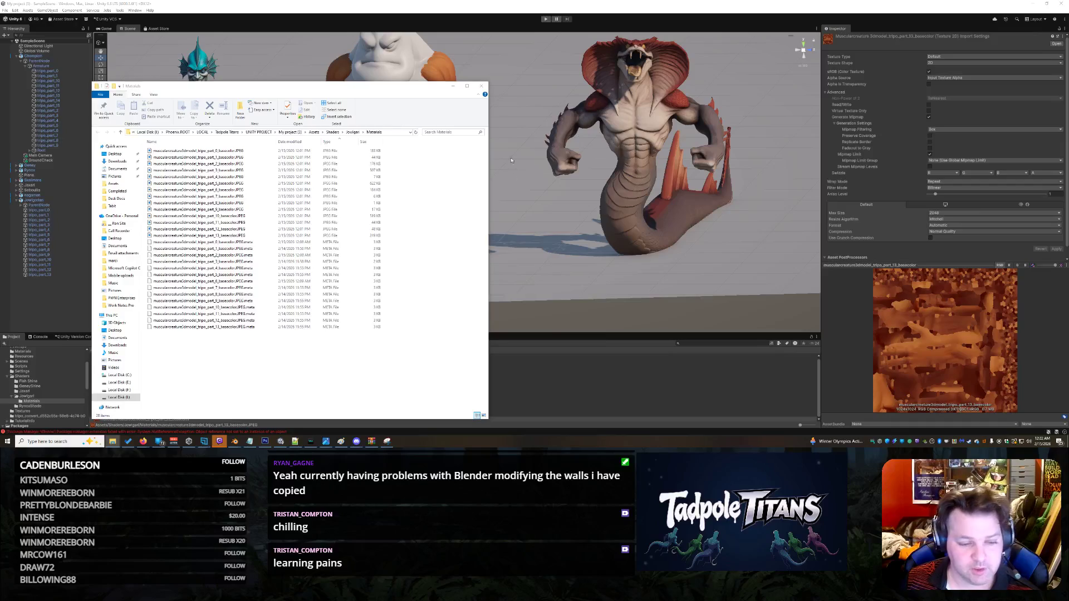
left_click(454, 87)
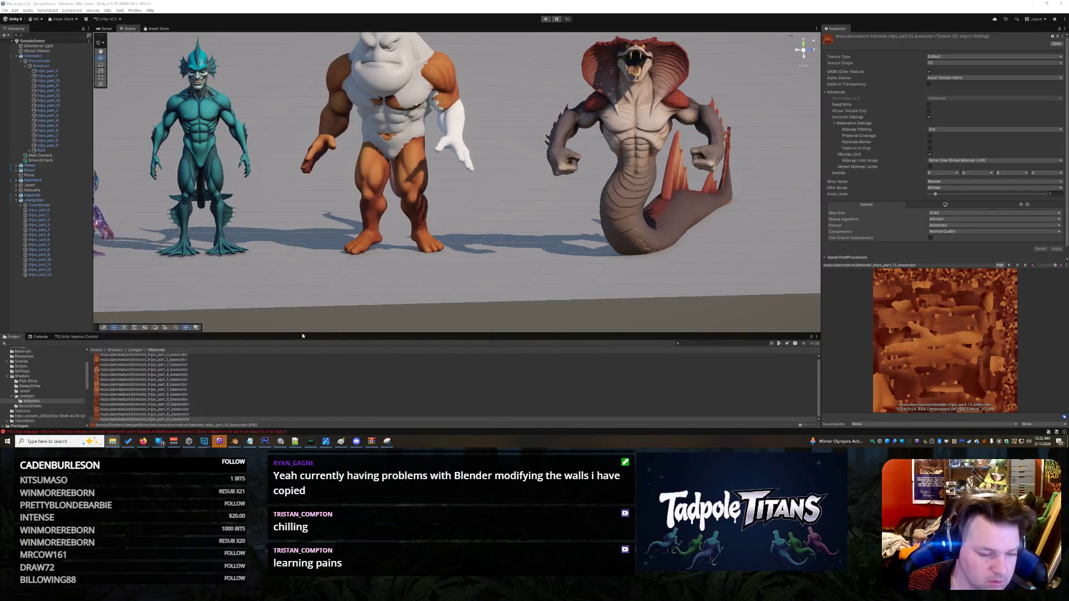
right_click(217, 376)
Step: Import jowlArray as a 7-column 2D Array texture, then select Jowlgorian's torso mesh tripo_part_5
left_click(245, 364)
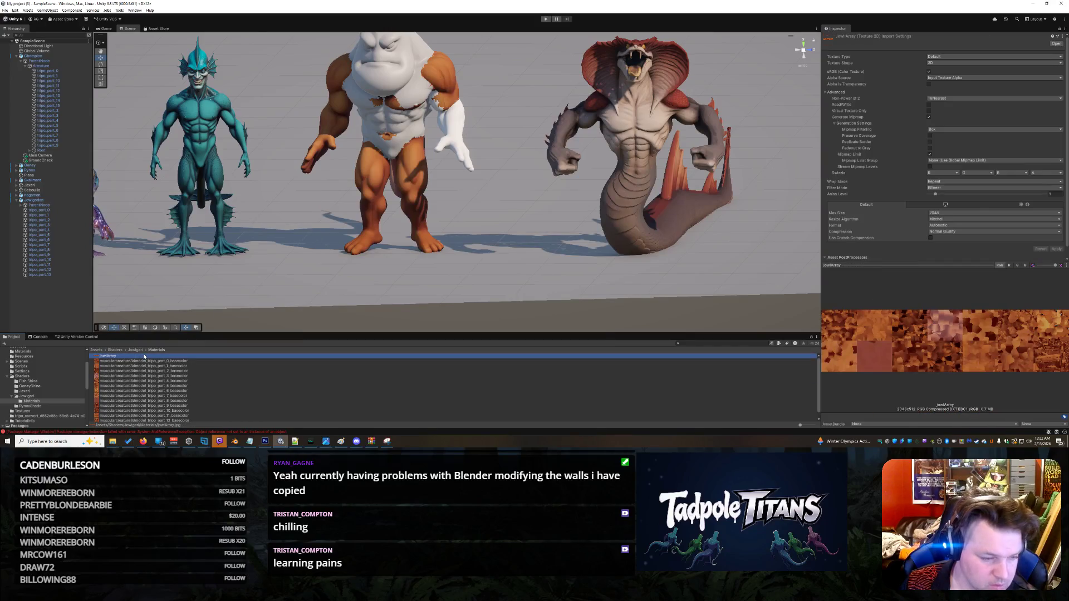
left_click(947, 63)
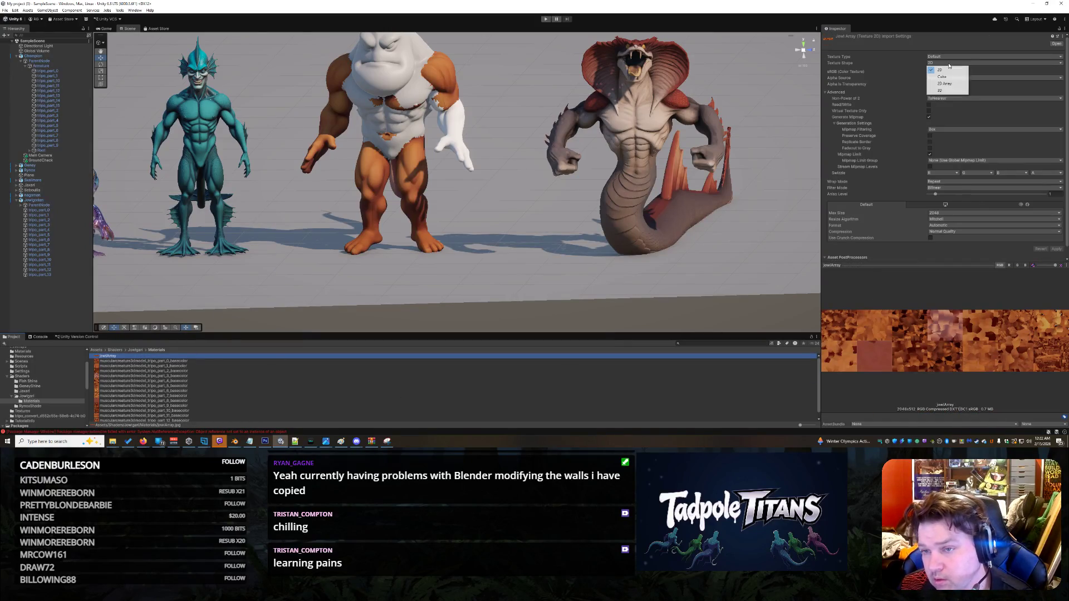
left_click(950, 84)
key("Tab")
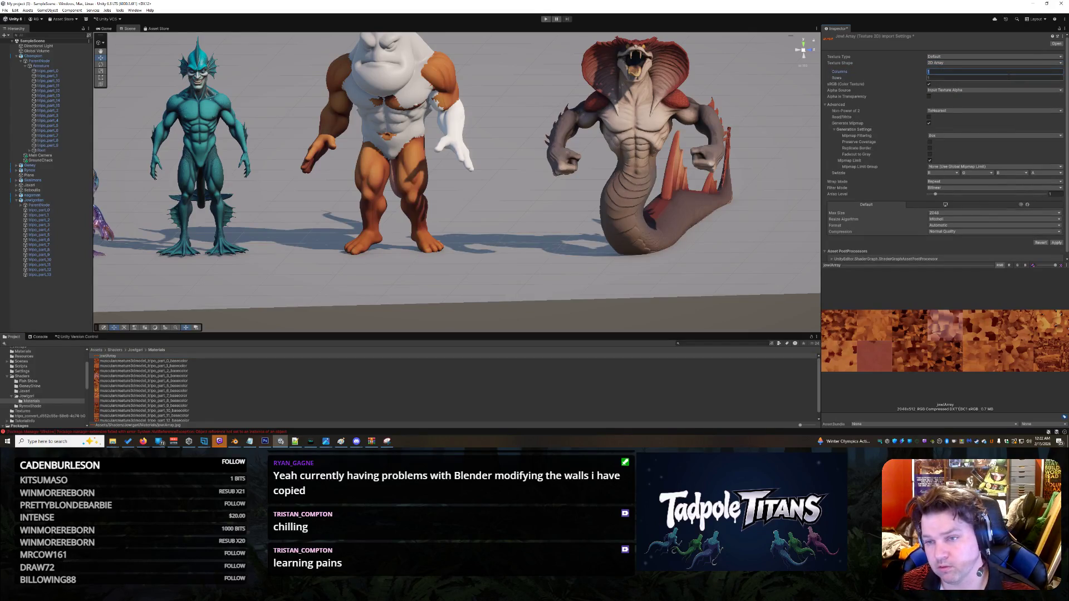
key("Tab")
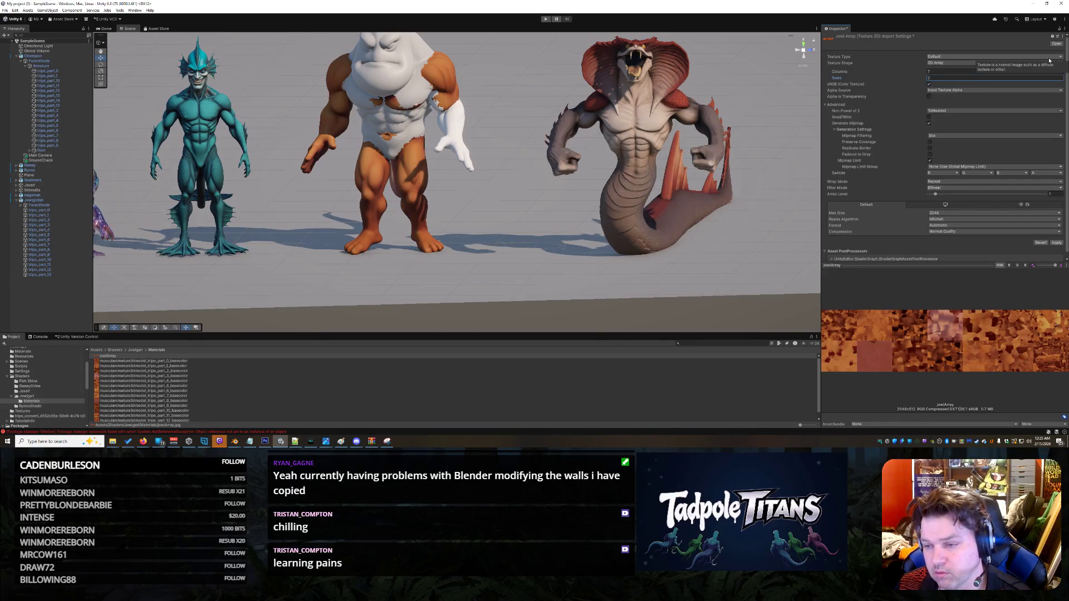
left_click(1056, 243)
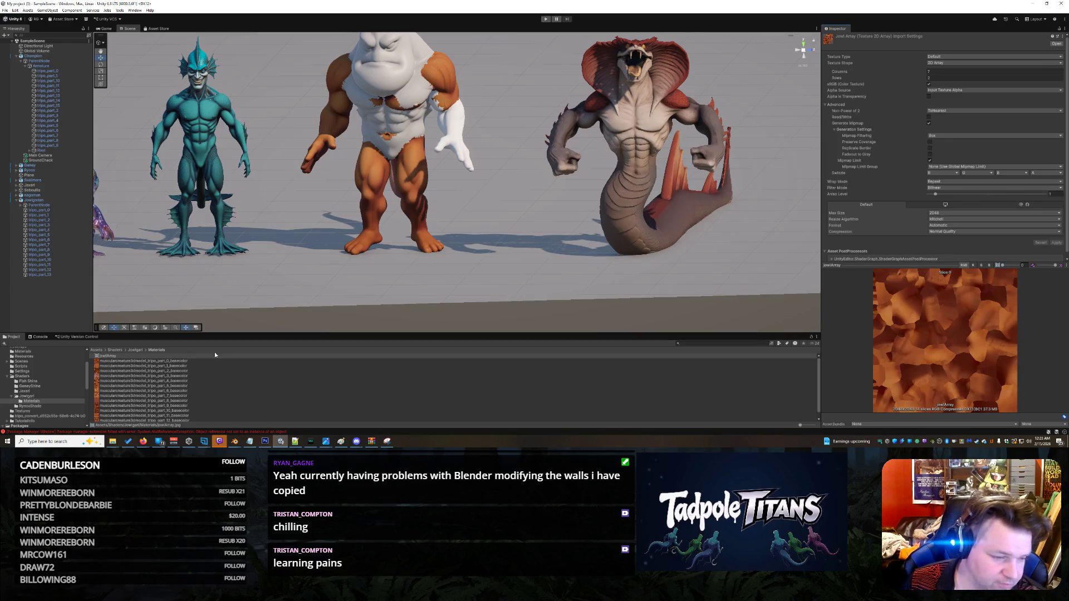
left_click(397, 133)
left_click(411, 122)
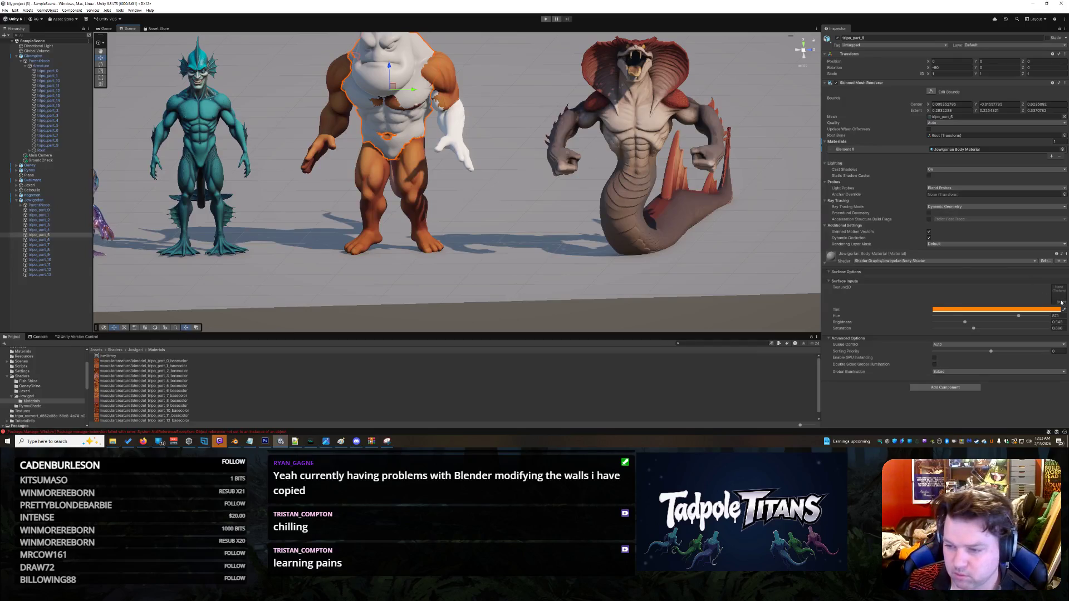
Step: Open the Jowigorian Body Shader in Shader Graph
left_click(34, 396)
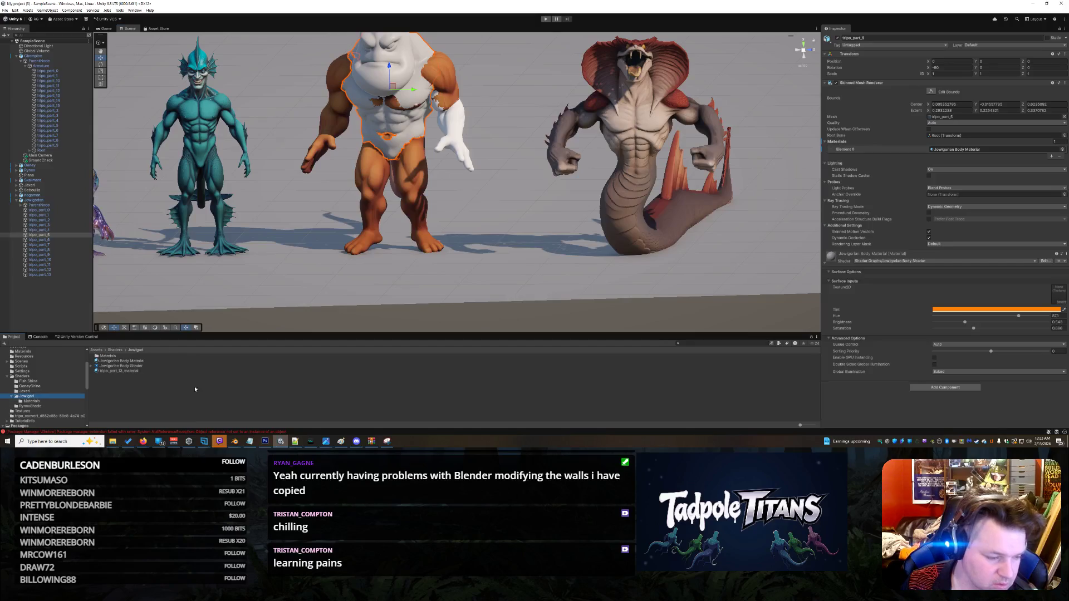
left_click(135, 366)
double_click(148, 367)
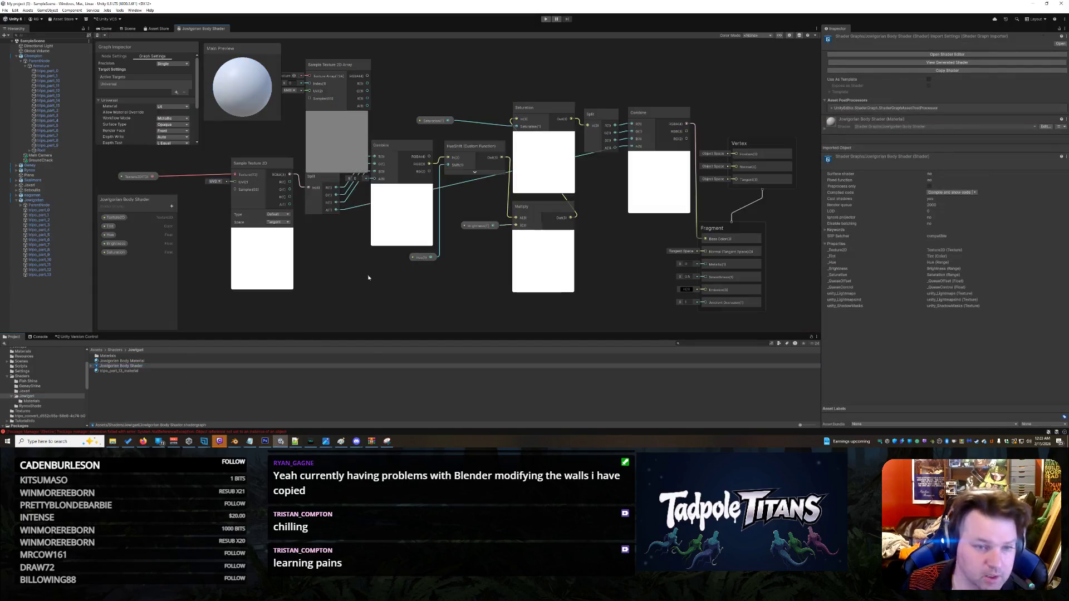
Step: Delete the Texture2D property and Sample Texture 2D nodes, moving the texture array sampler into their place
mouse_move(331, 55)
left_mouse_down()
mouse_move(346, 76)
mouse_move(308, 105)
mouse_move(339, 65)
left_mouse_up()
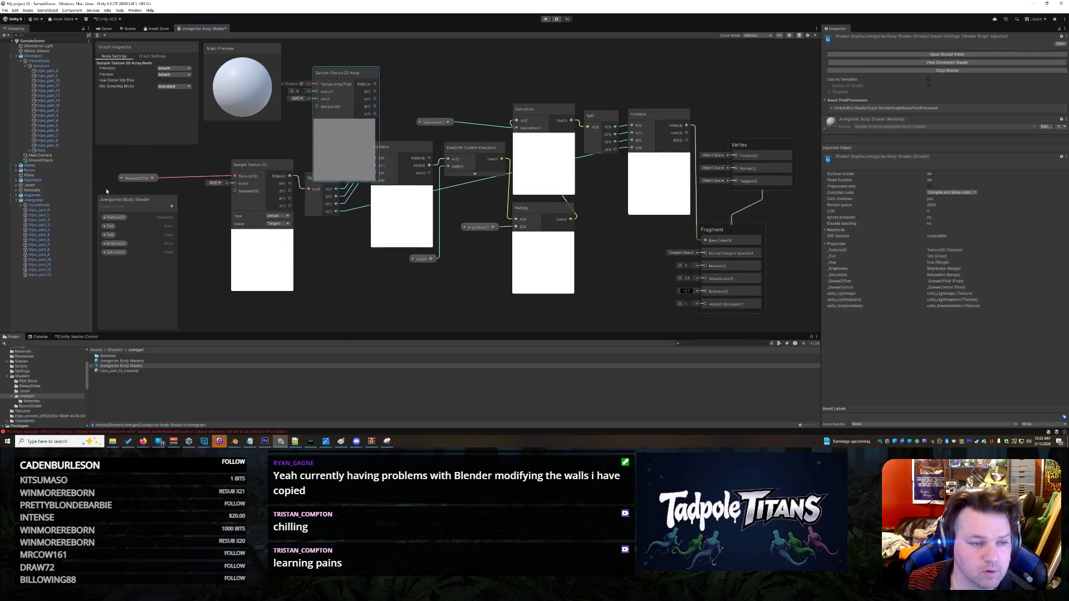
right_click(135, 180)
left_click(153, 223)
mouse_move(348, 78)
left_mouse_down()
mouse_move(150, 140)
mouse_move(157, 171)
mouse_move(234, 167)
mouse_move(240, 153)
mouse_move(361, 90)
mouse_move(378, 67)
left_mouse_up()
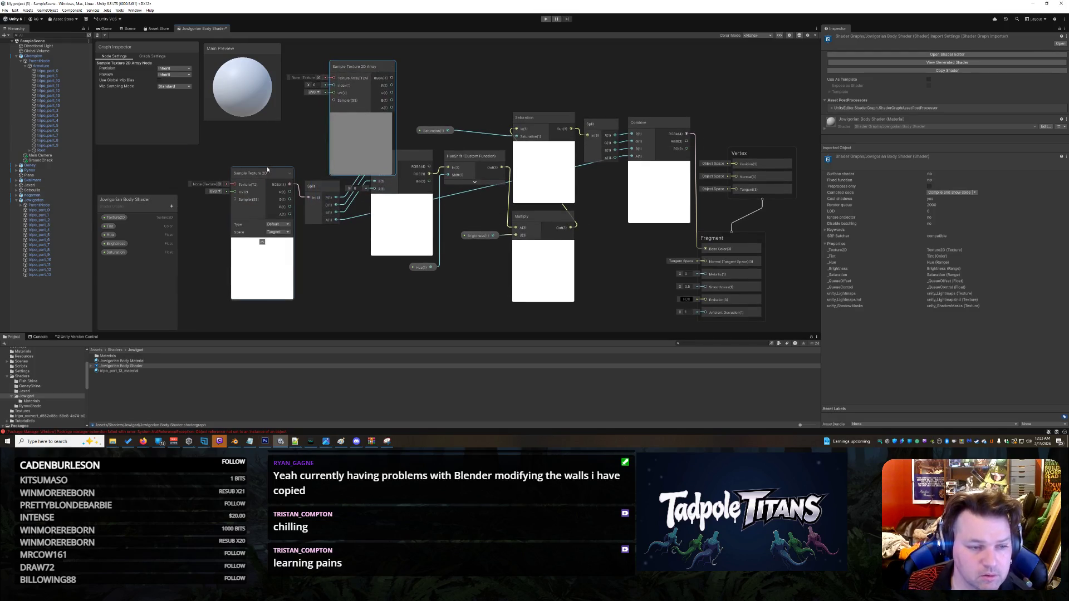
right_click(256, 178)
left_click(289, 221)
left_click(290, 221)
mouse_move(394, 83)
left_mouse_down()
mouse_move(264, 177)
mouse_move(257, 195)
mouse_move(273, 211)
mouse_move(308, 200)
left_mouse_up()
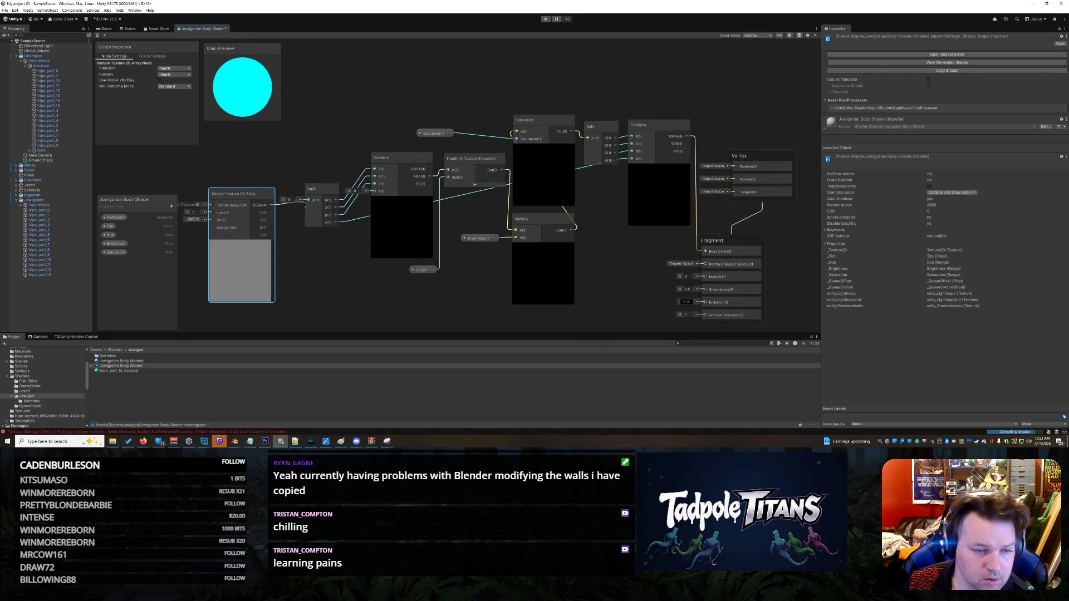
Step: Wire the Sample Texture 2D Array into Split, assign jowlArray, and tidy the node's position
left_click_drag(244, 195, 248, 183)
left_click(201, 191)
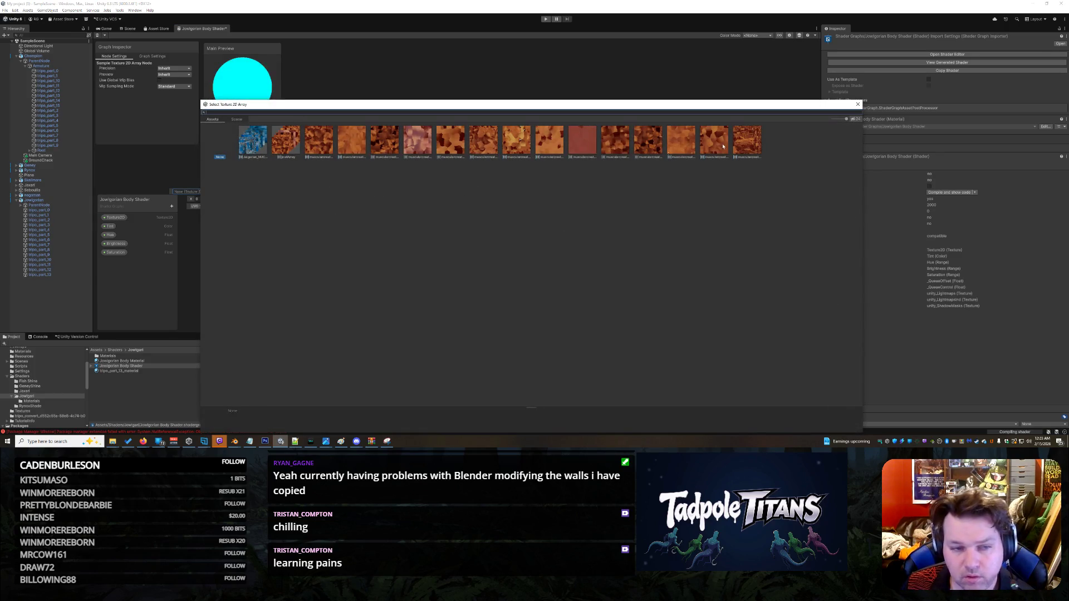
double_click(286, 143)
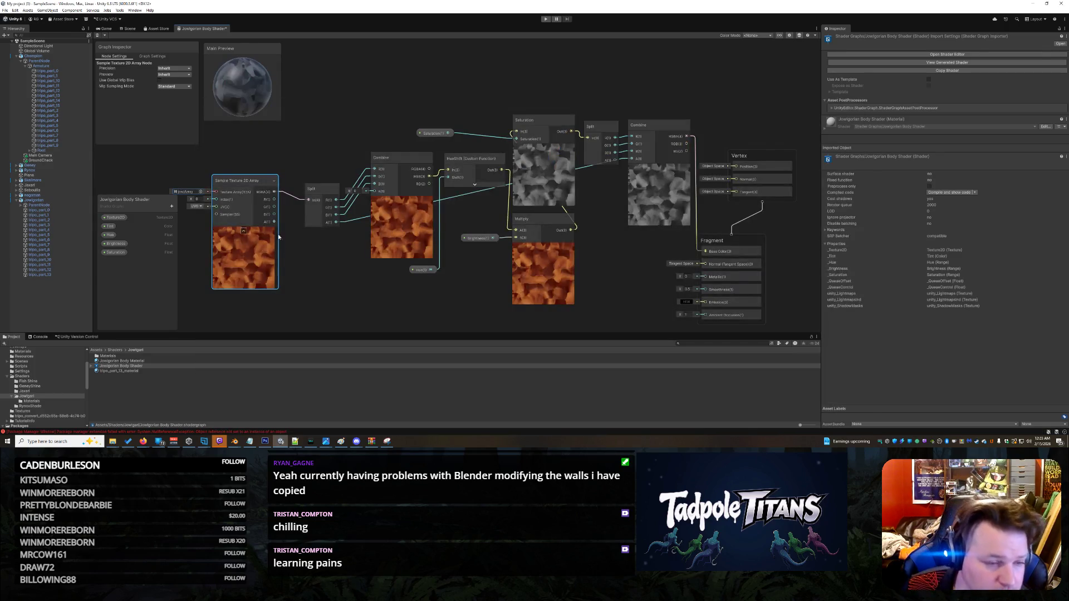
left_click_drag(249, 183, 250, 170)
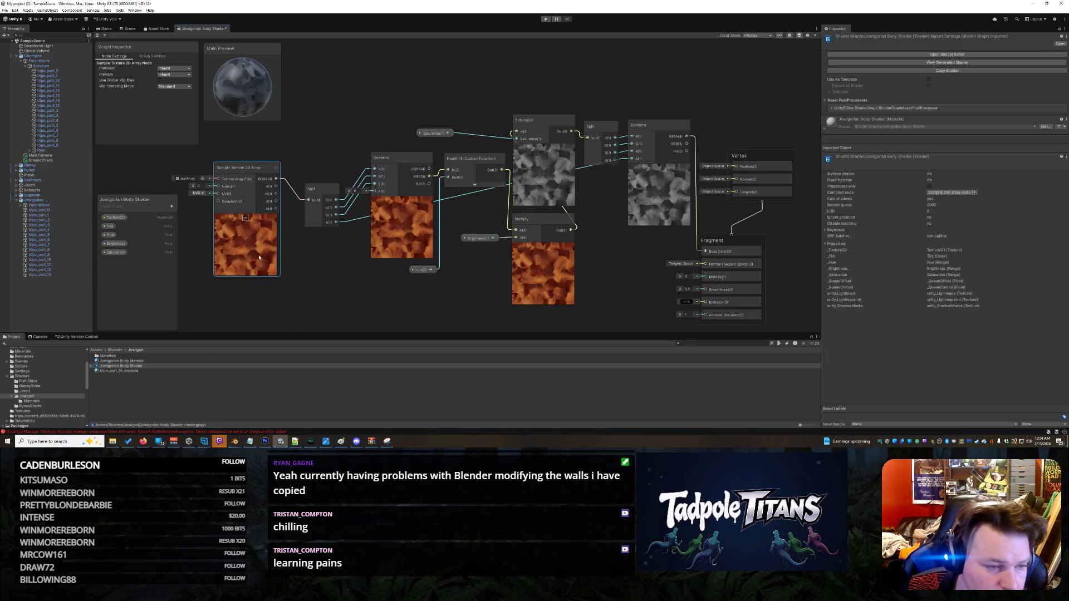
left_click(307, 295)
left_click_drag(259, 172, 273, 163)
left_click(299, 316)
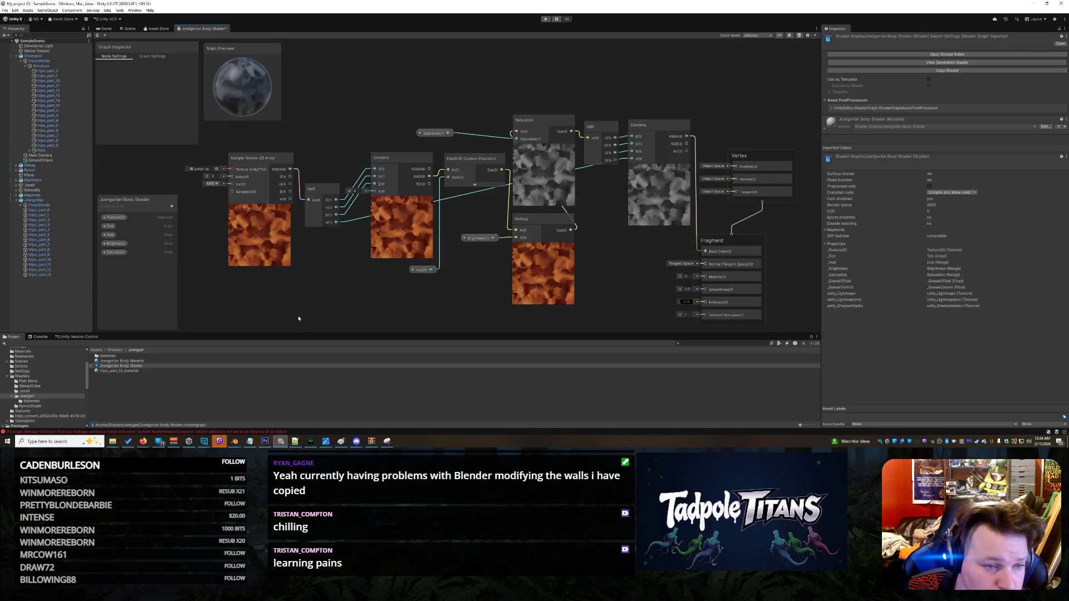
Step: Close the body shader graph, saving its changes
right_click(202, 31)
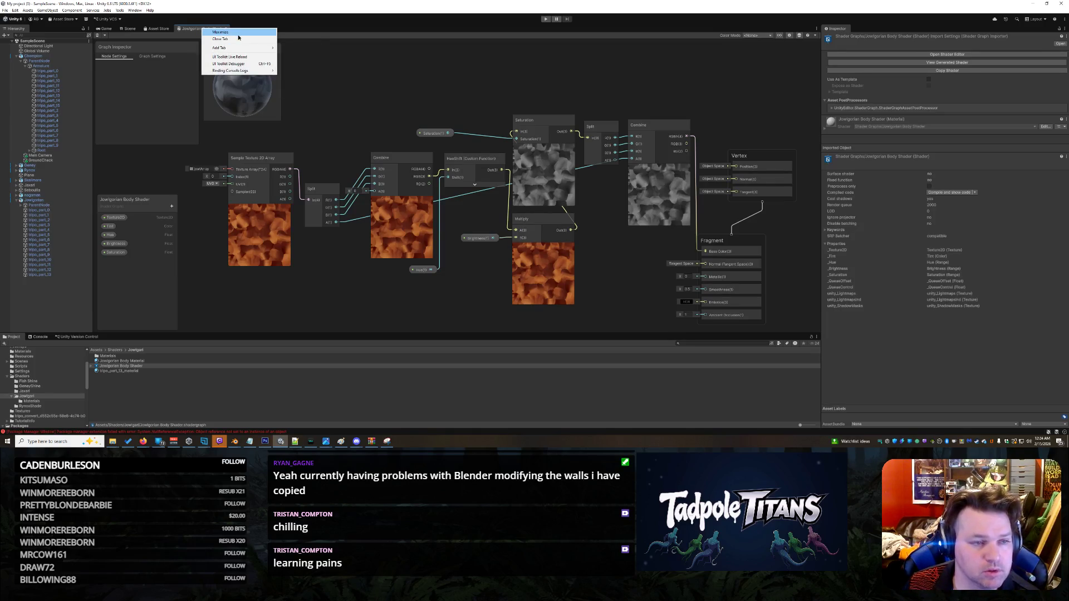
left_click(241, 38)
left_click(520, 238)
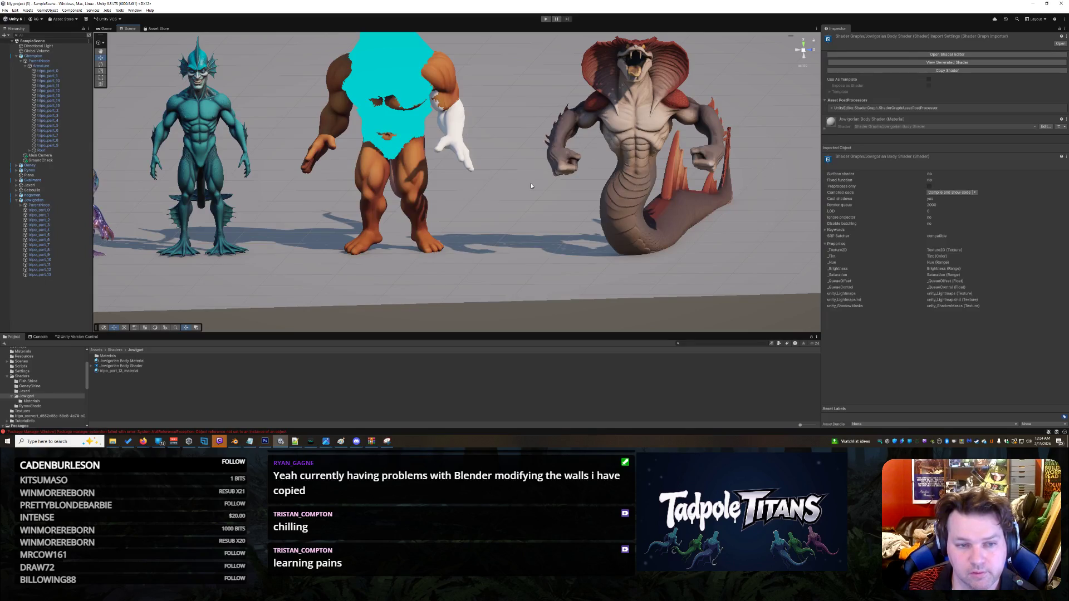
Step: Select the character's torso in the Scene and inspect its material's texture slot
left_click(455, 150)
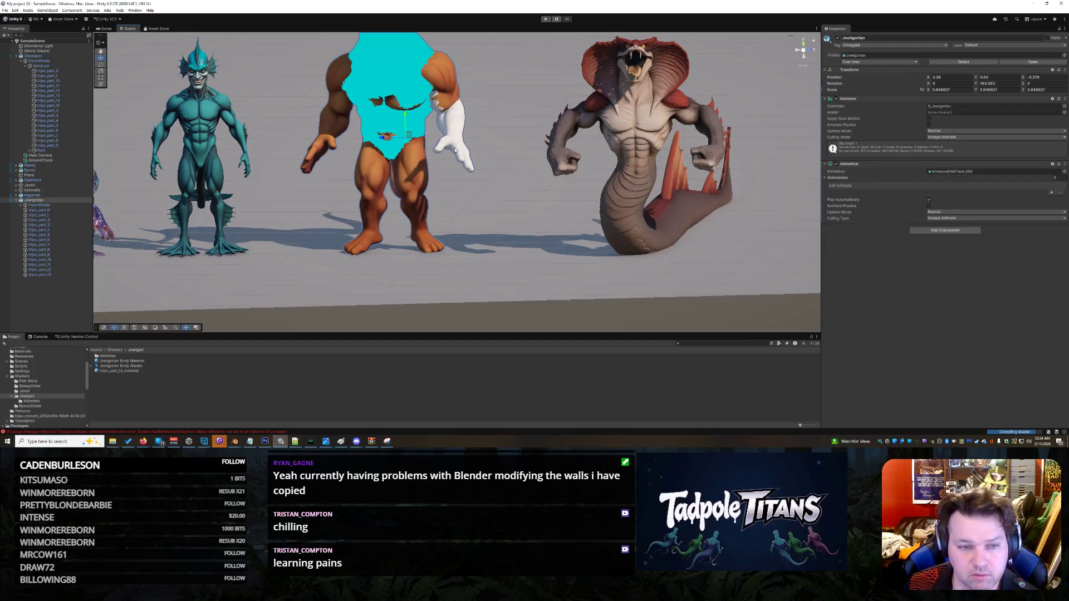
left_click(418, 127)
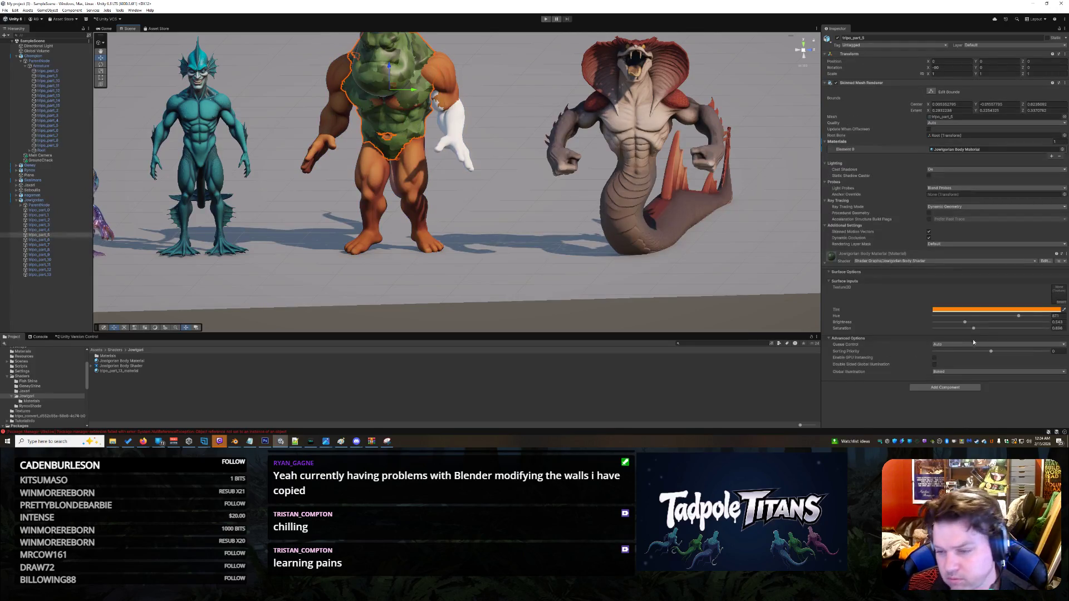
left_click(1059, 301)
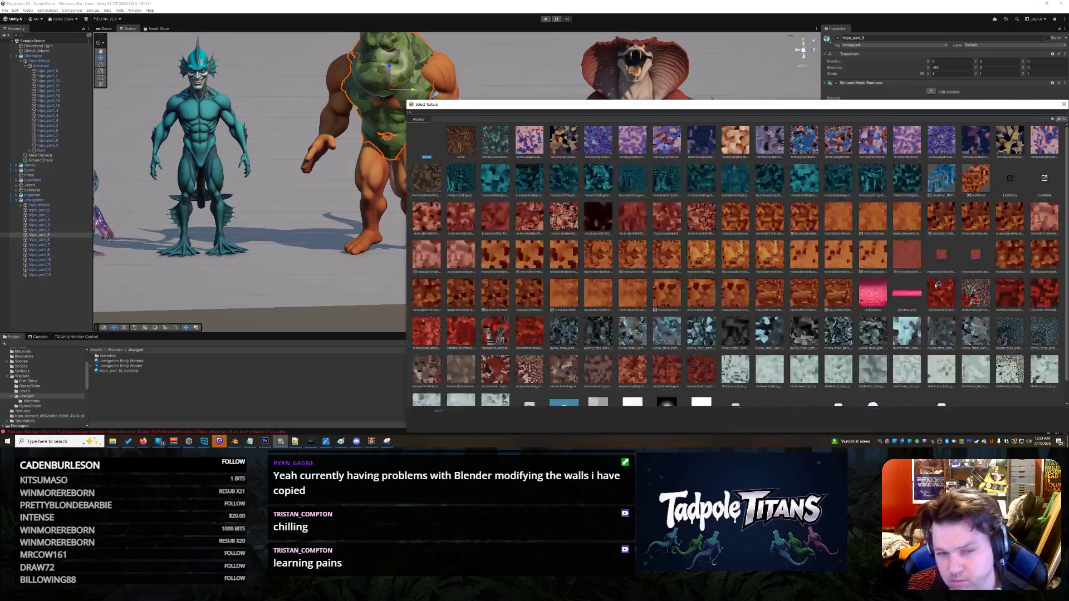
left_click(1064, 105)
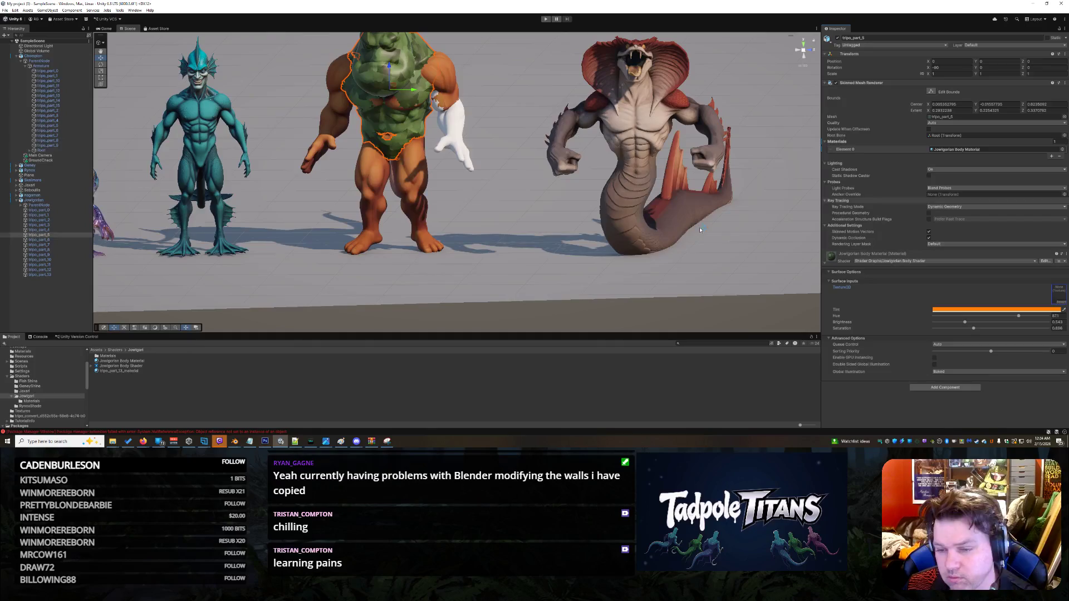
right_click(149, 363)
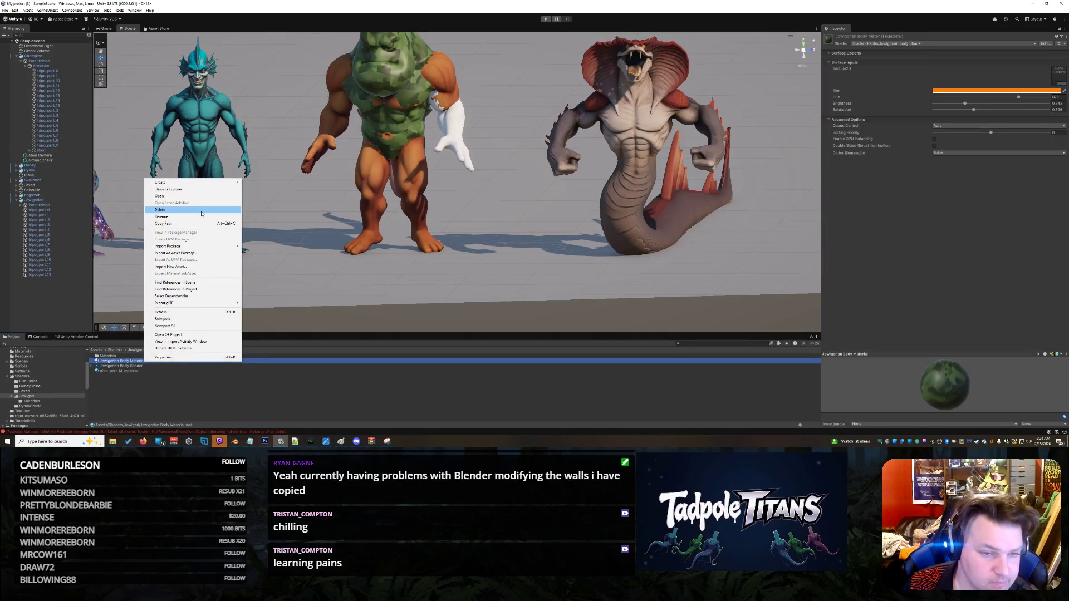
Step: Delete the Jowigorian Body Material and tripo_part_13_material from the folder
left_click(201, 210)
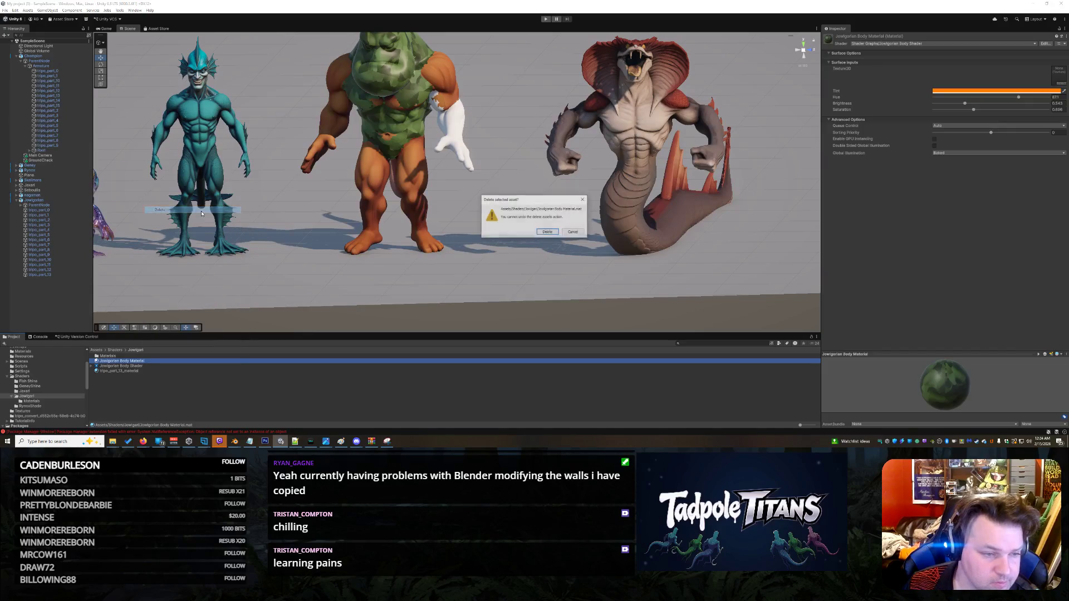
left_click(554, 232)
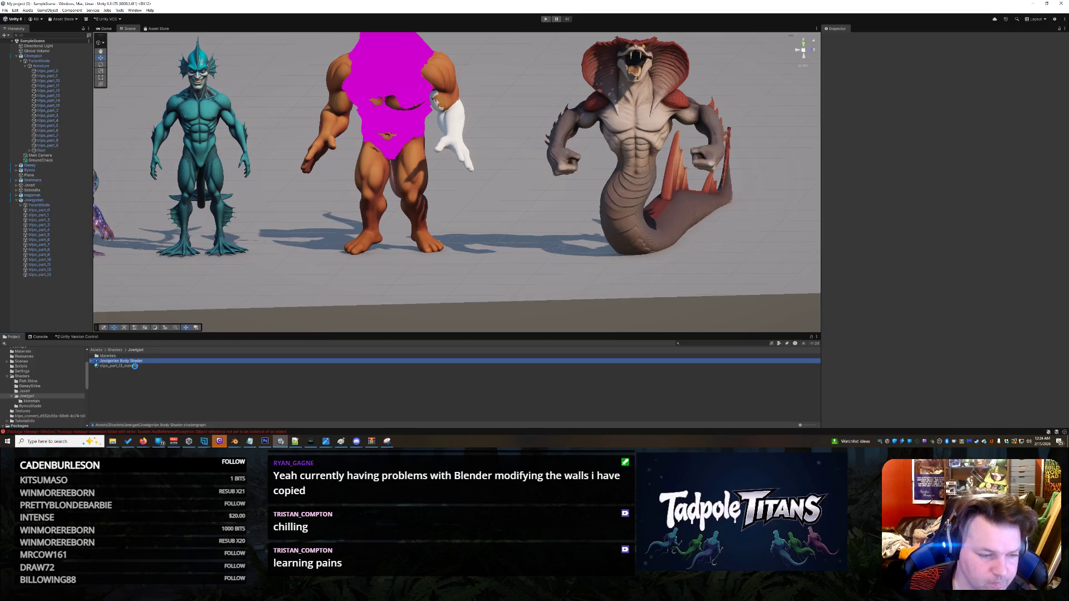
right_click(134, 366)
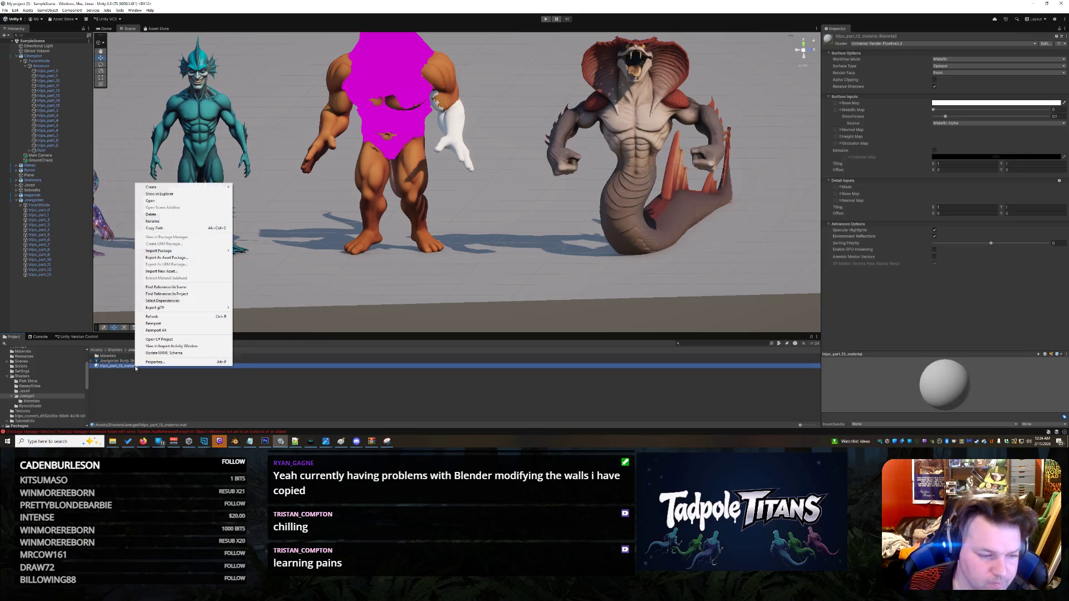
left_click(215, 216)
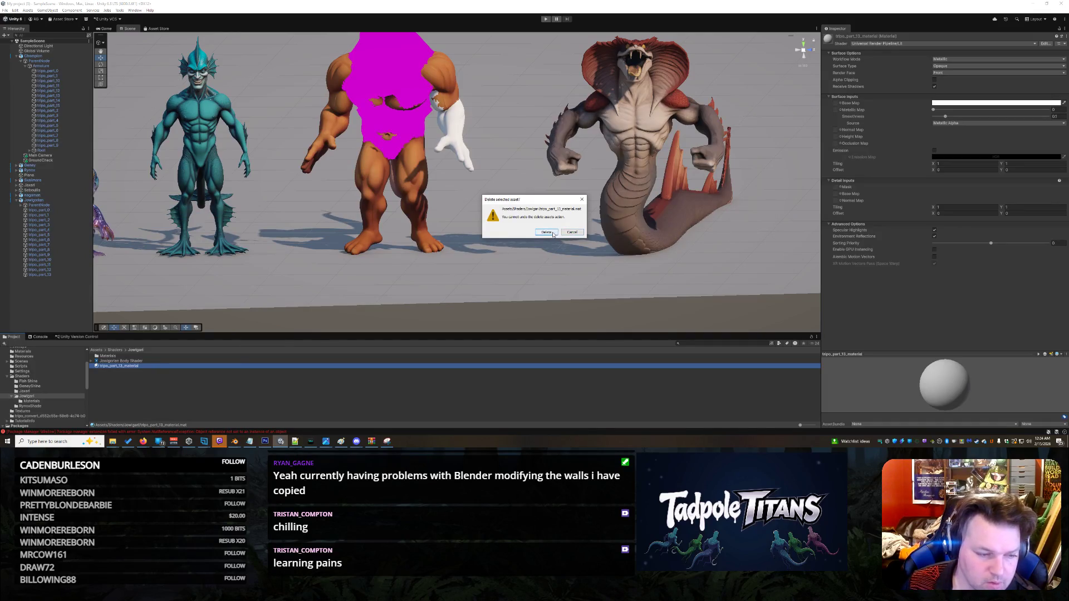
left_click(546, 232)
Step: Bring up the body shader's context menu and dismiss it without creating anything
right_click(144, 361)
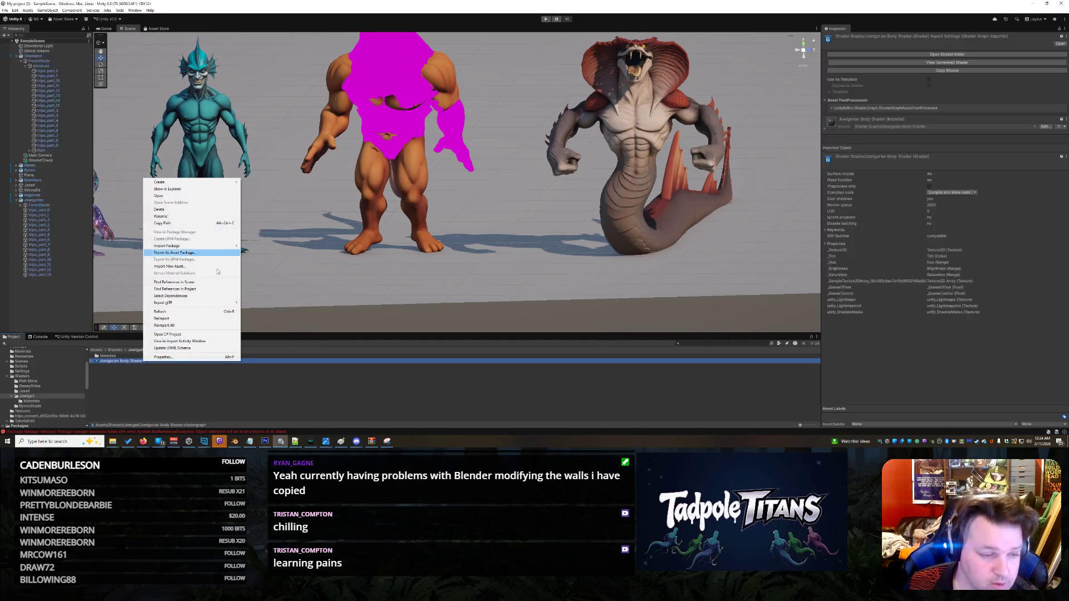
mouse_move(229, 183)
left_click(140, 366)
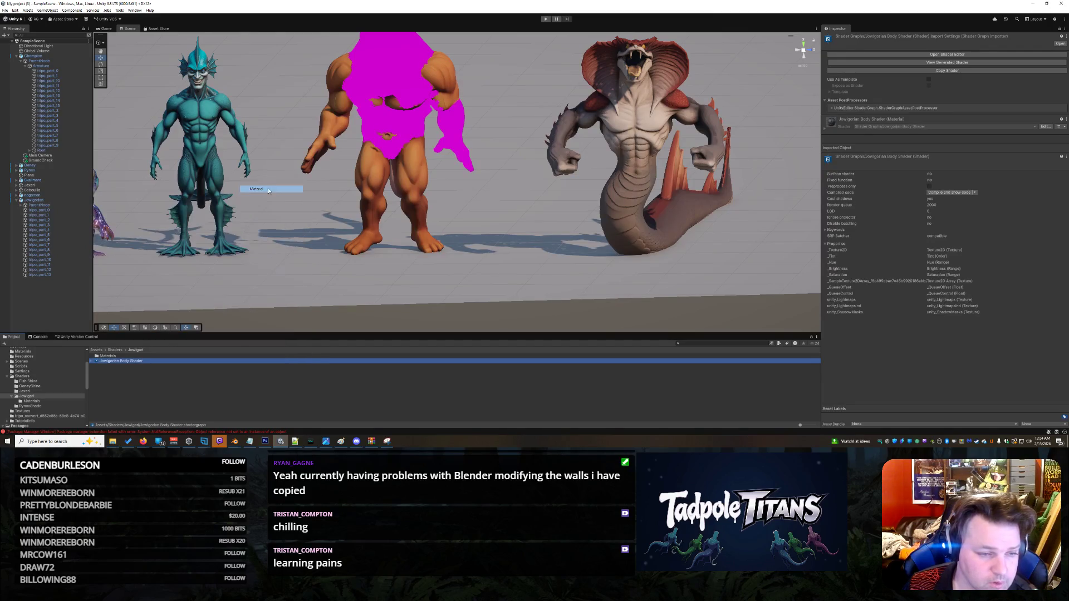
Step: Create a material from the body shader and name it Jowigorian Body Shader Material
right_click(132, 363)
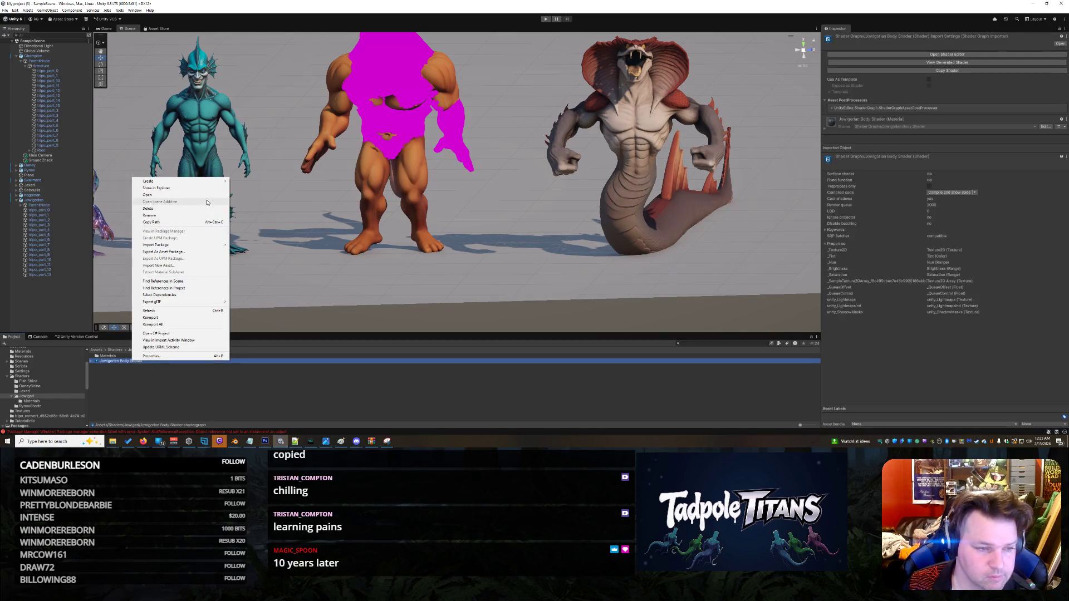
mouse_move(183, 181)
left_click(269, 189)
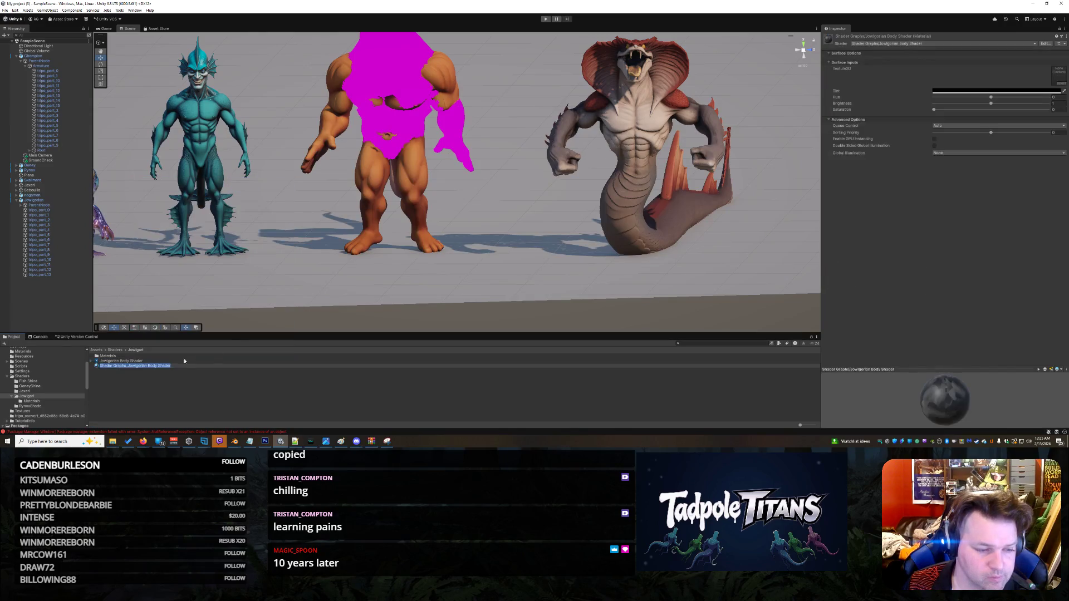
type("Jowigorian")
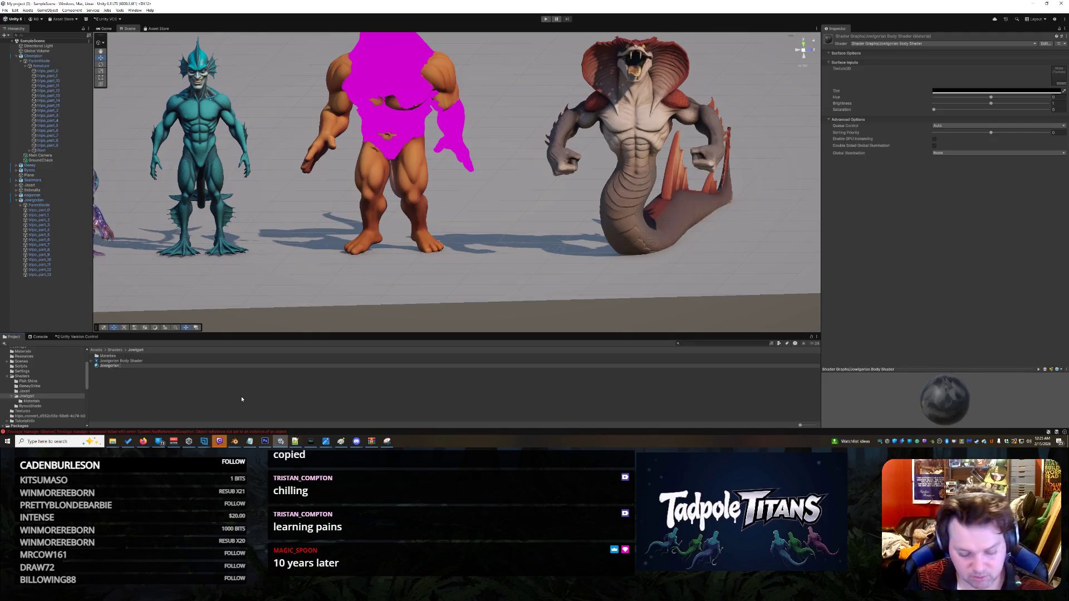
type(" Body Shader")
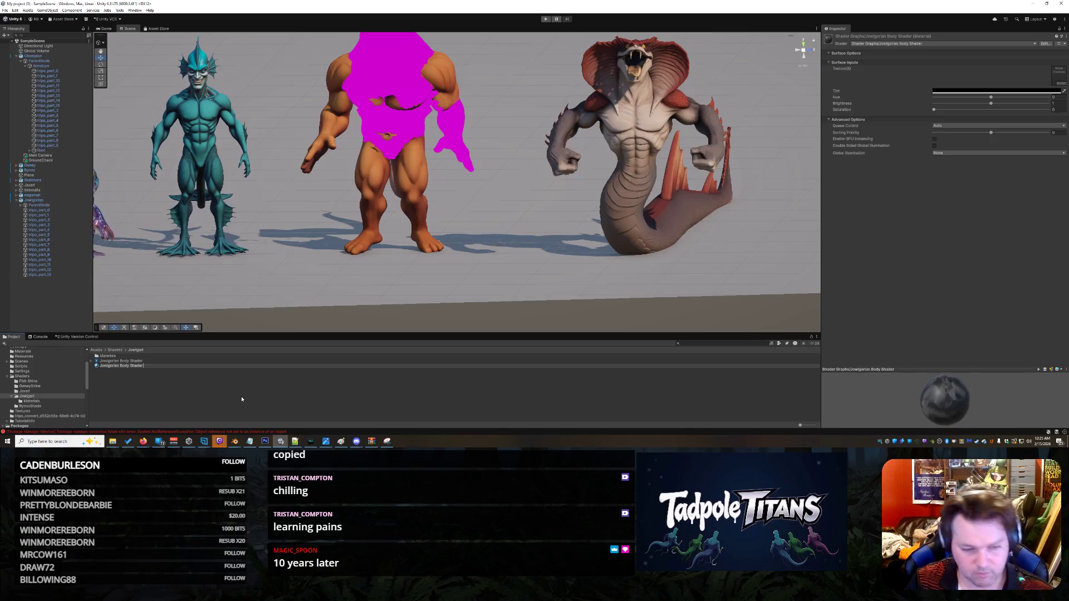
type("aterial")
key("Return")
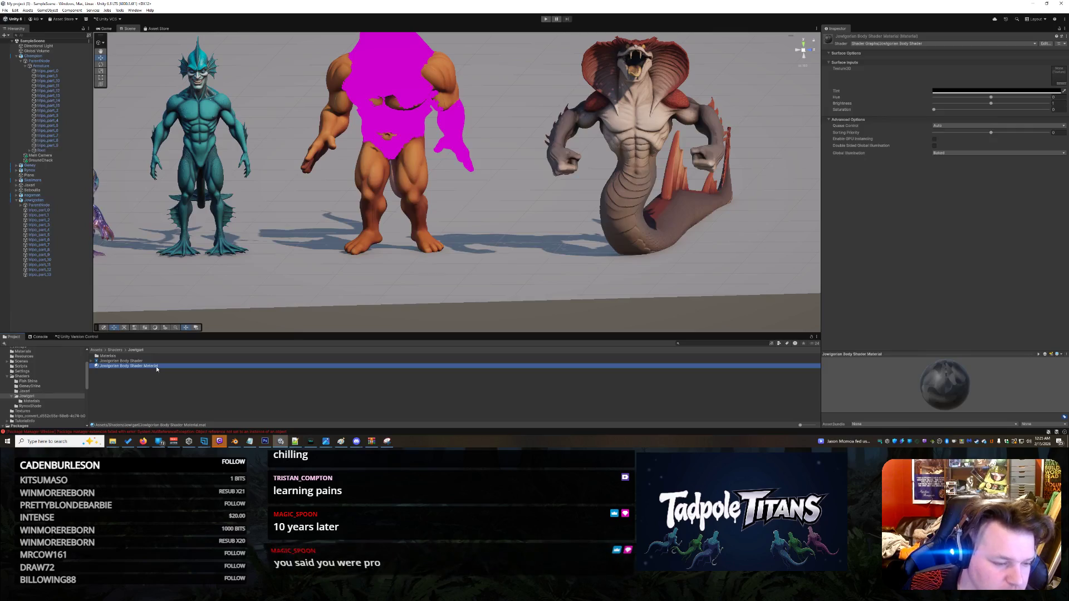
Step: Drag Jowigorian Body Shader Material onto the torso and inspect tripo_part_5's material settings
left_click_drag(158, 368, 405, 124)
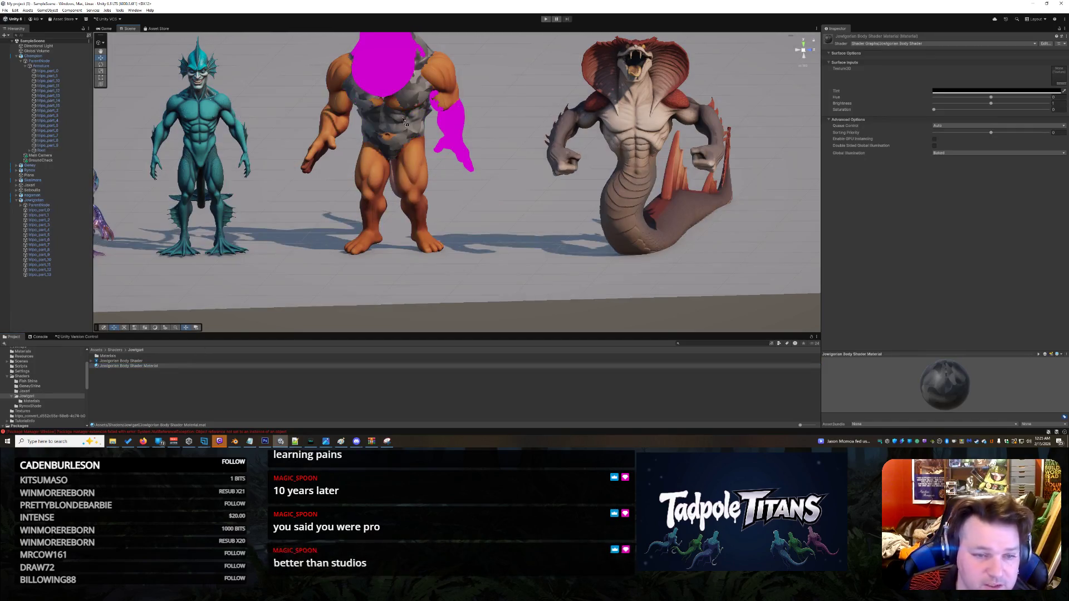
left_click(407, 128)
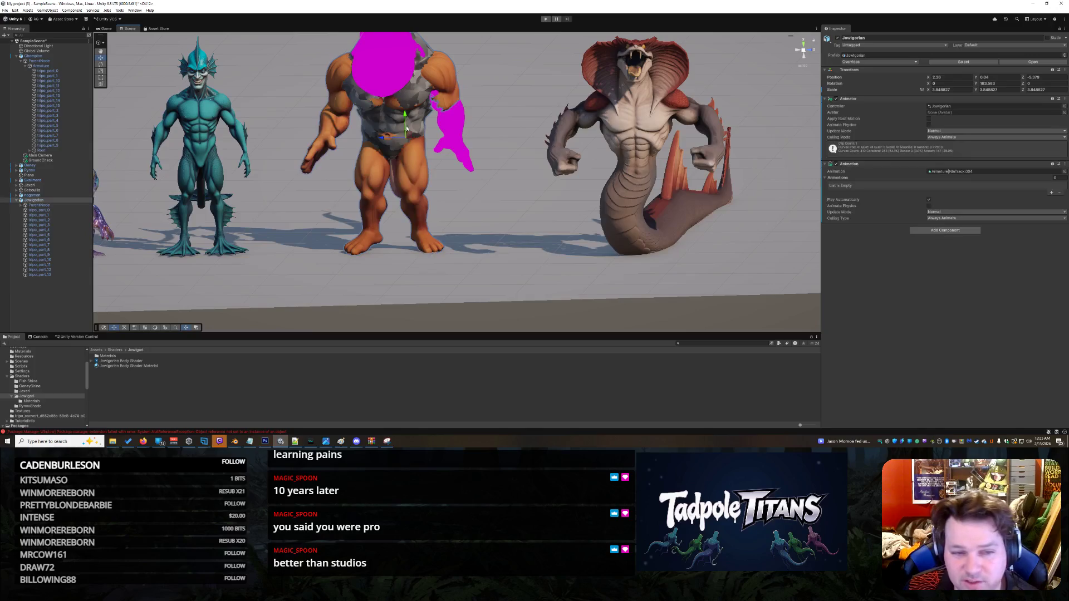
left_click(421, 130)
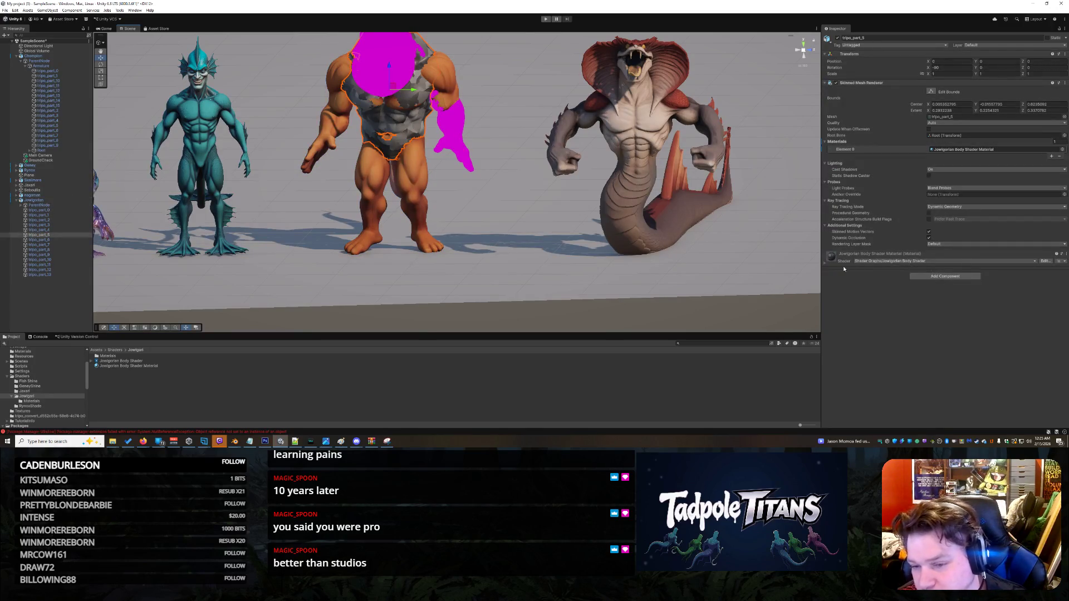
left_click(825, 265)
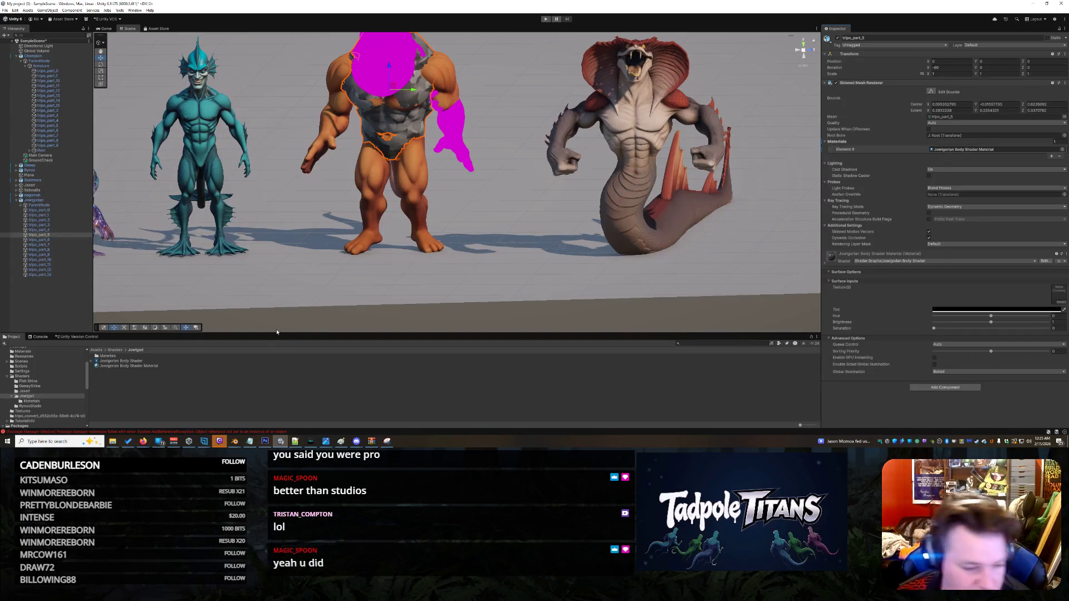
left_click(148, 362)
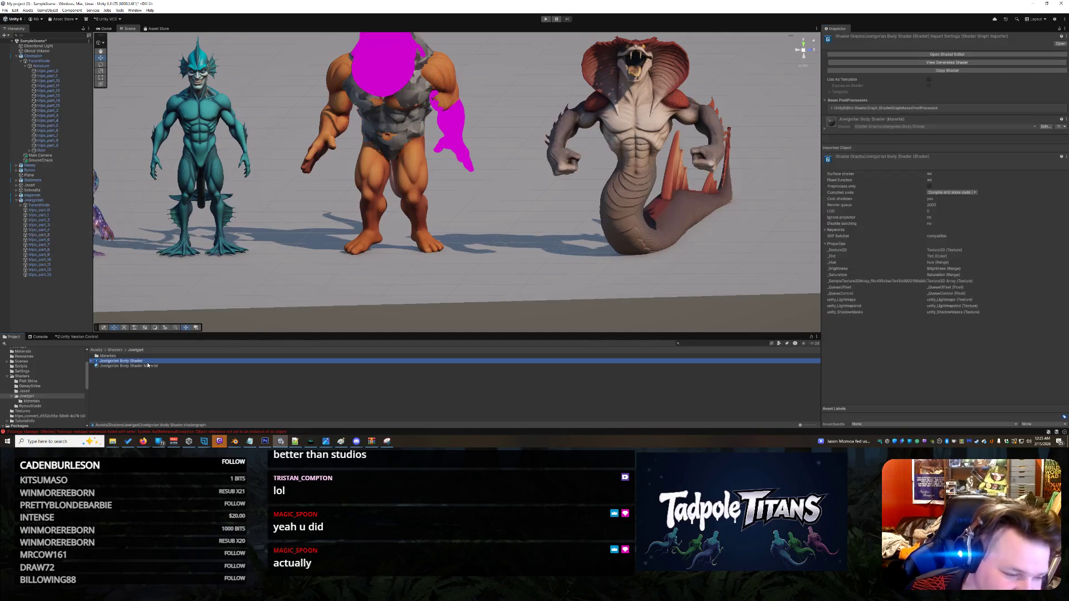
Step: Reopen the body shader graph and drag the Sample Texture 2D Array node lower
double_click(147, 363)
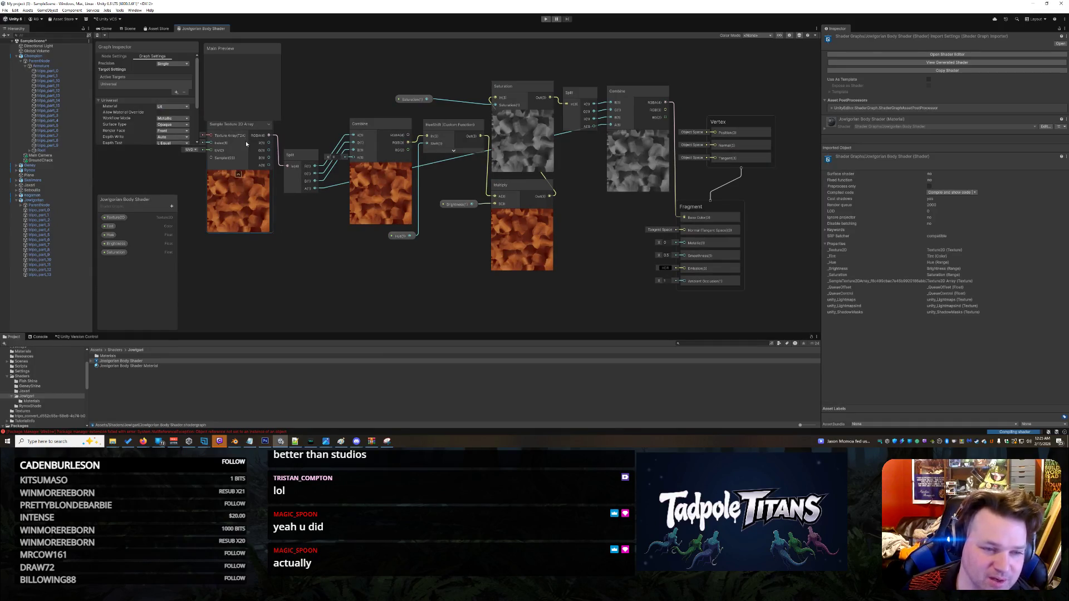
left_click_drag(247, 132, 250, 170)
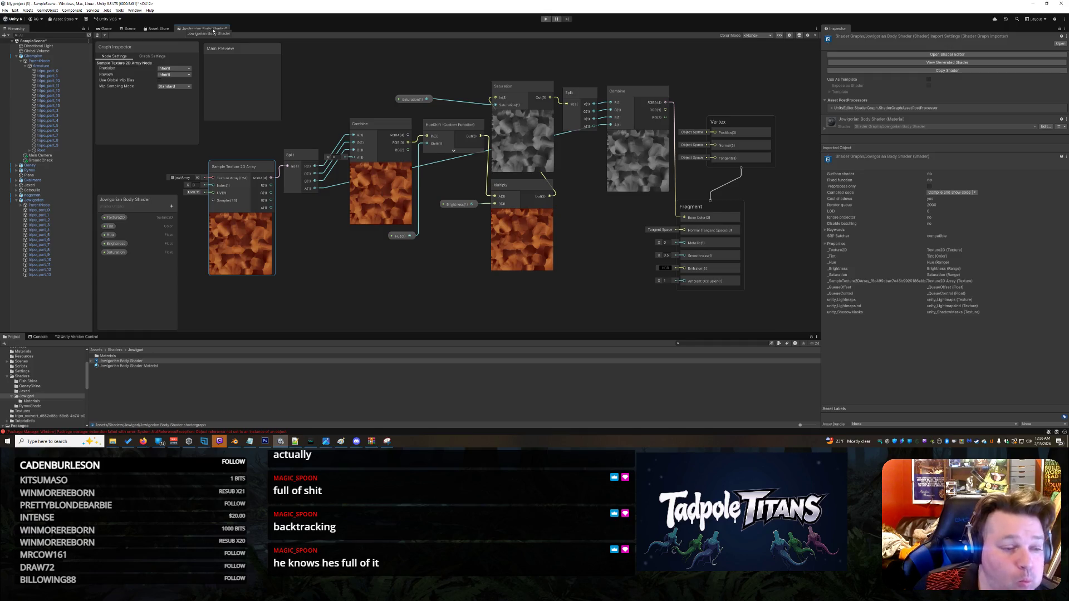
right_click(213, 30)
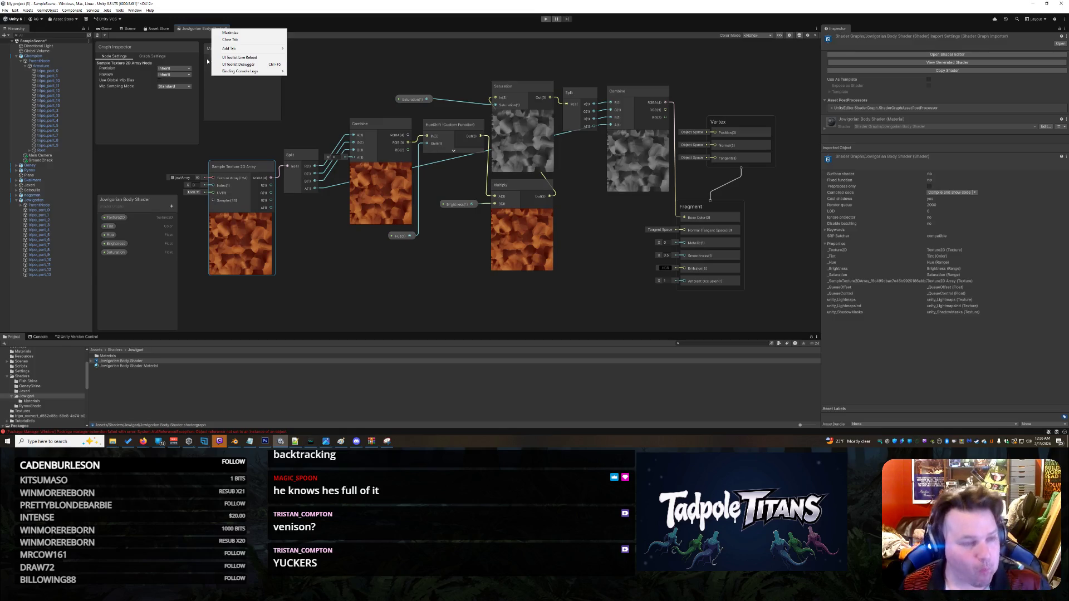
Step: Close the Jowigorian Body Shader graph tab and answer the unsaved-changes prompt
left_click(319, 53)
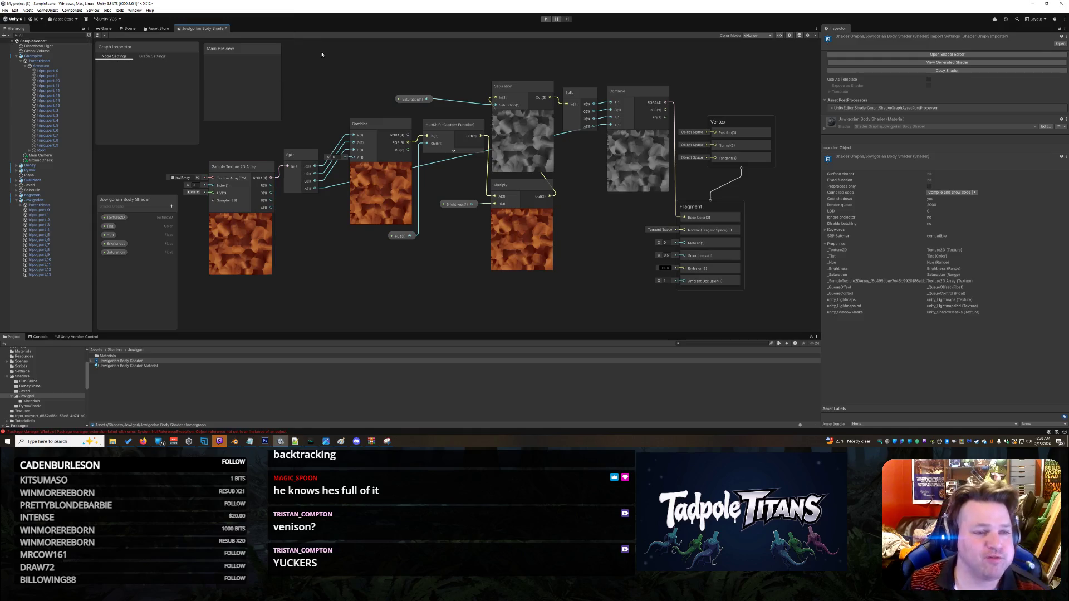
right_click(224, 35)
left_click(240, 42)
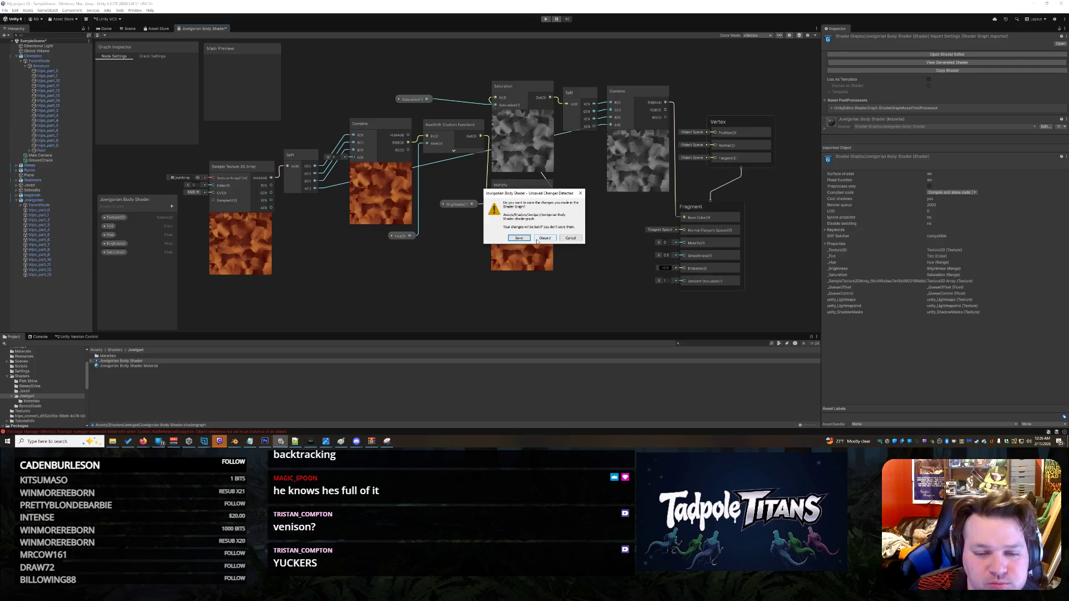
left_click(543, 238)
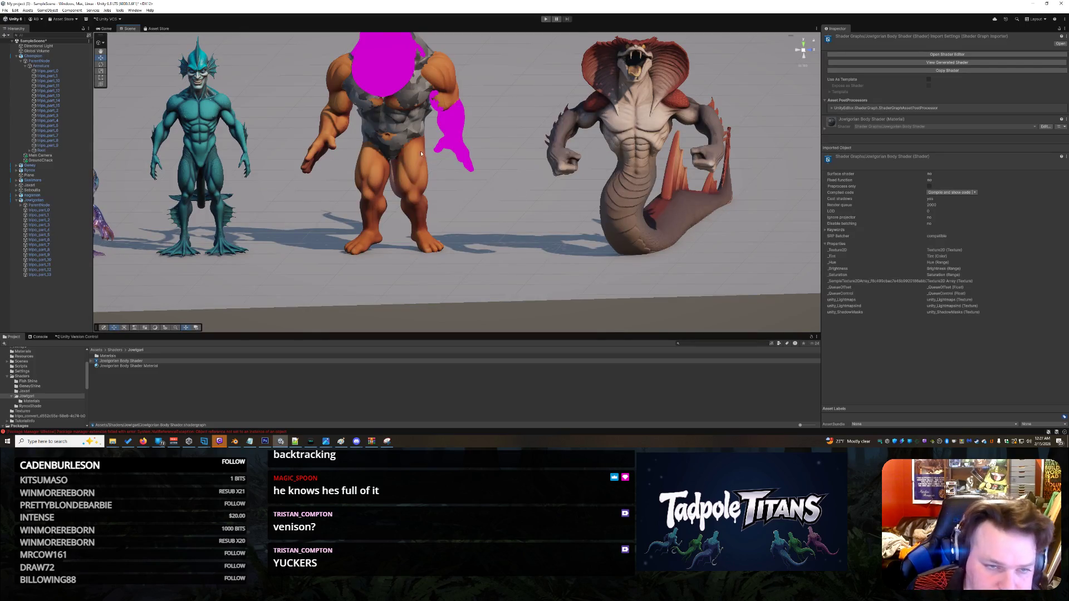
Step: Apply Jowigorian Body Shader Material to the head, check its texture slot, and reopen the shader graph
left_click(146, 366)
mouse_move(145, 367)
left_mouse_down()
mouse_move(334, 222)
mouse_move(394, 78)
left_mouse_up()
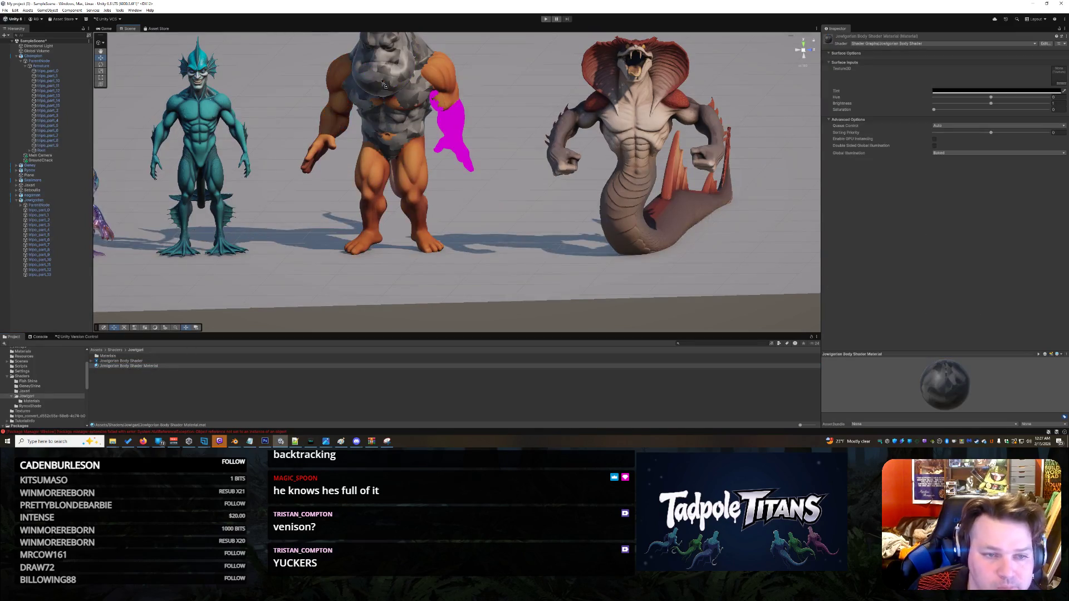
left_click(394, 78)
left_click(394, 78)
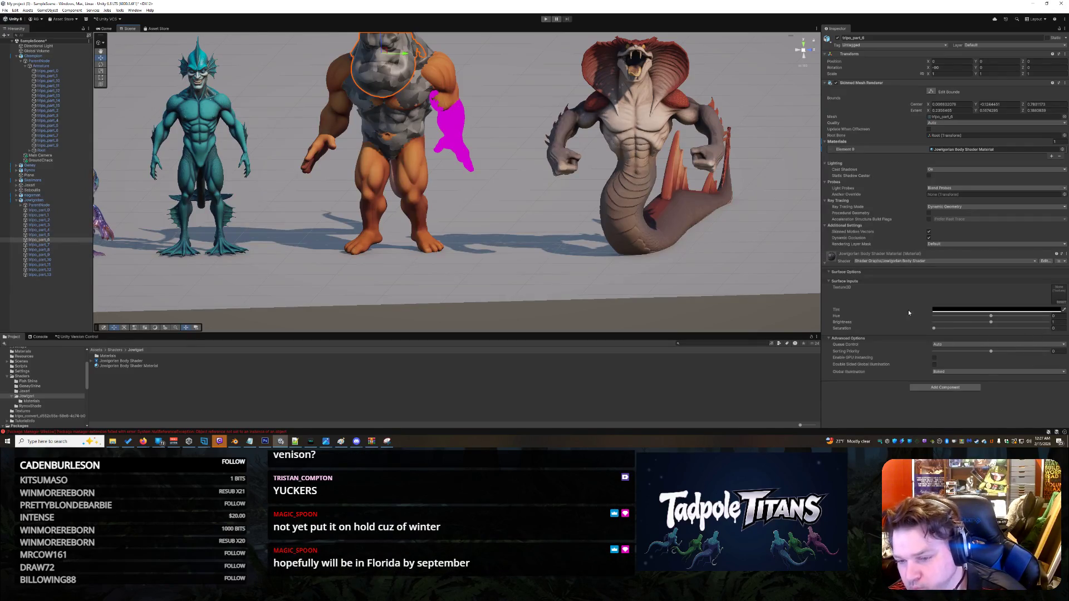
left_click(1060, 301)
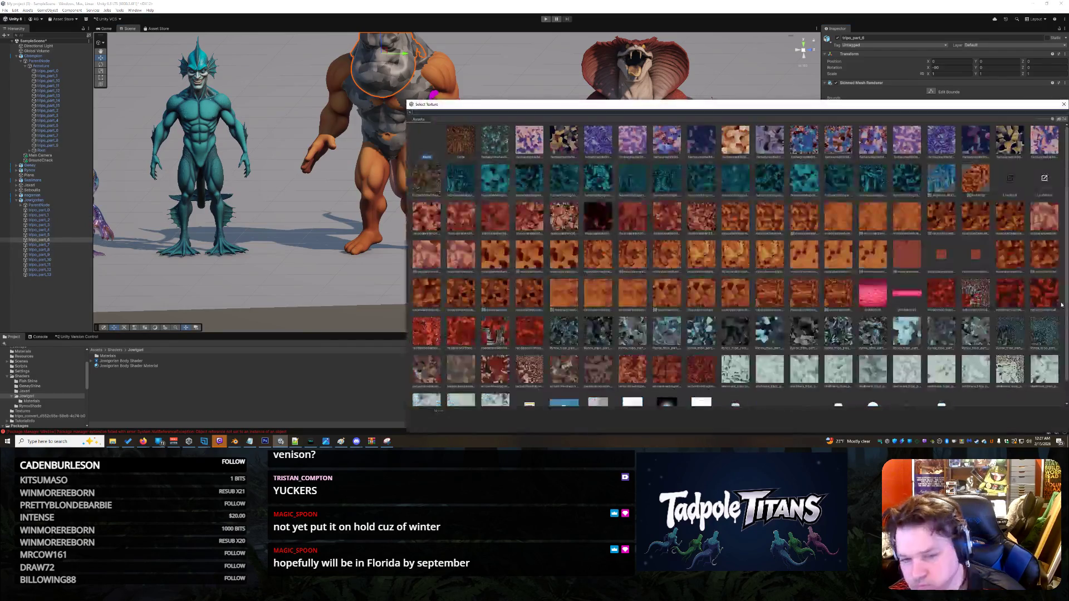
left_click(1062, 105)
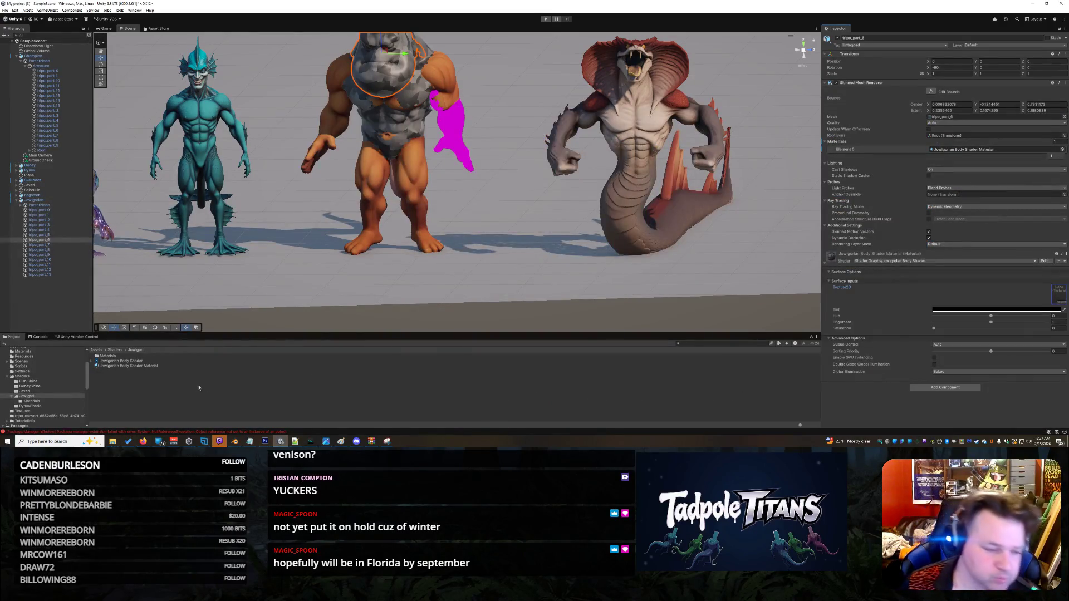
left_click(139, 362)
double_click(140, 362)
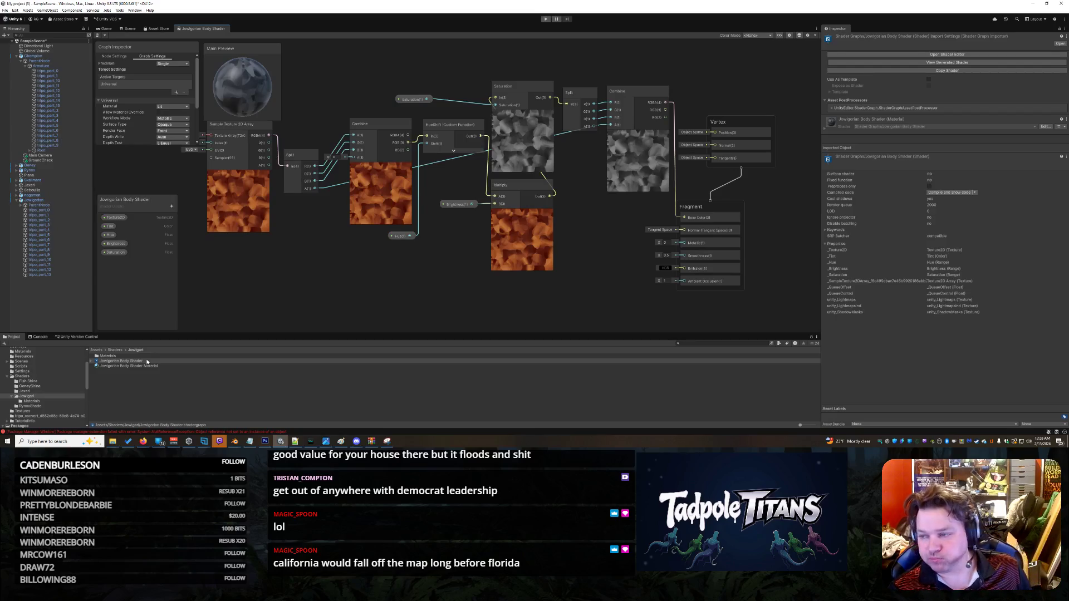
Step: Move the Sample Texture 2D Array node lower in the body shader graph
key("alt+Tab")
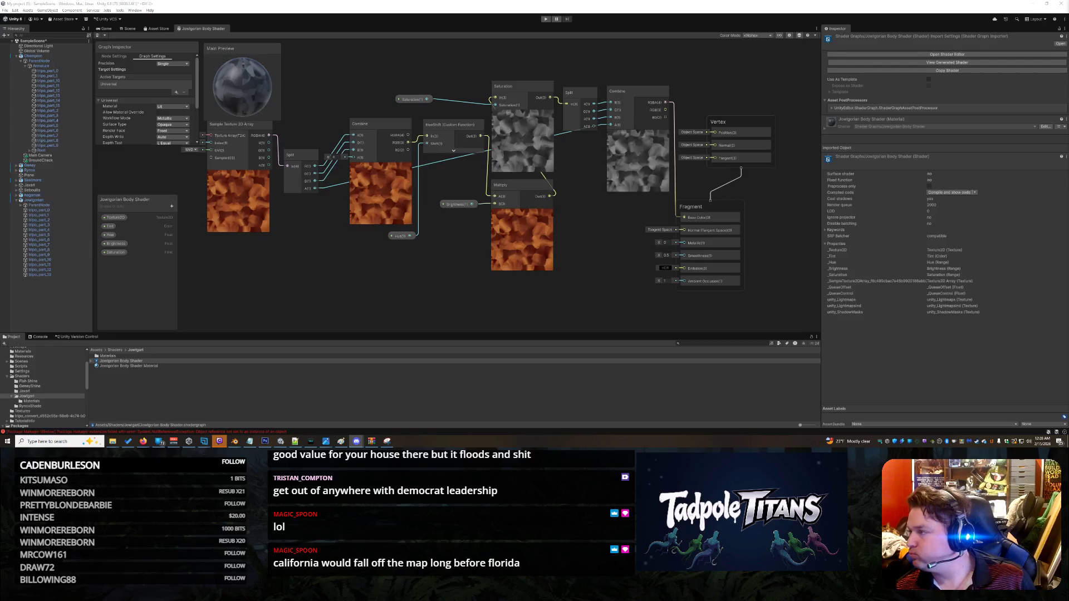
key("alt+Tab")
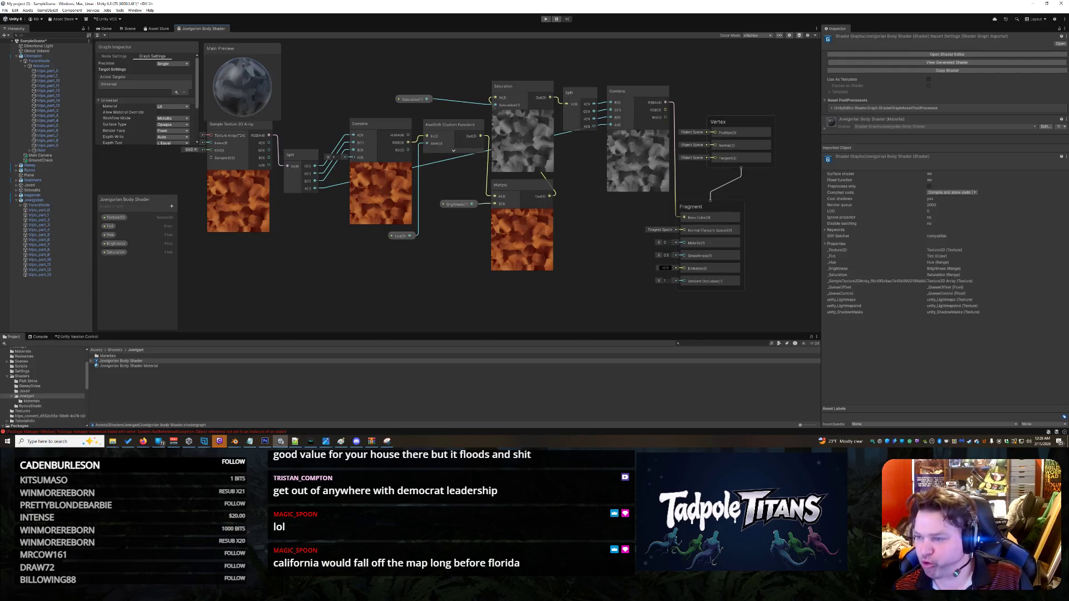
key("alt+Tab")
key("alt+Tab")
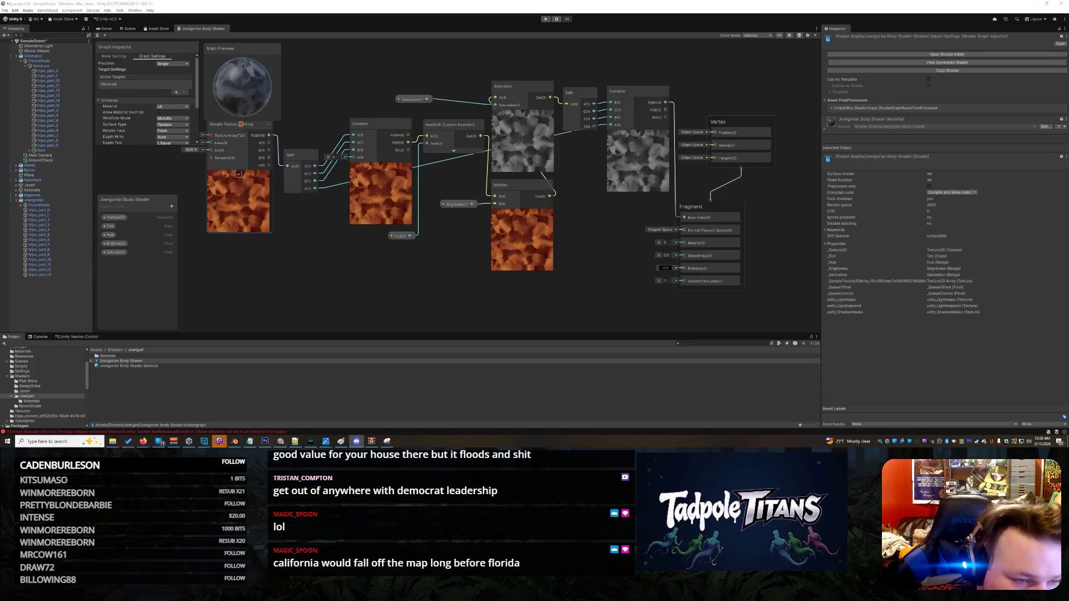
left_click_drag(242, 125, 240, 154)
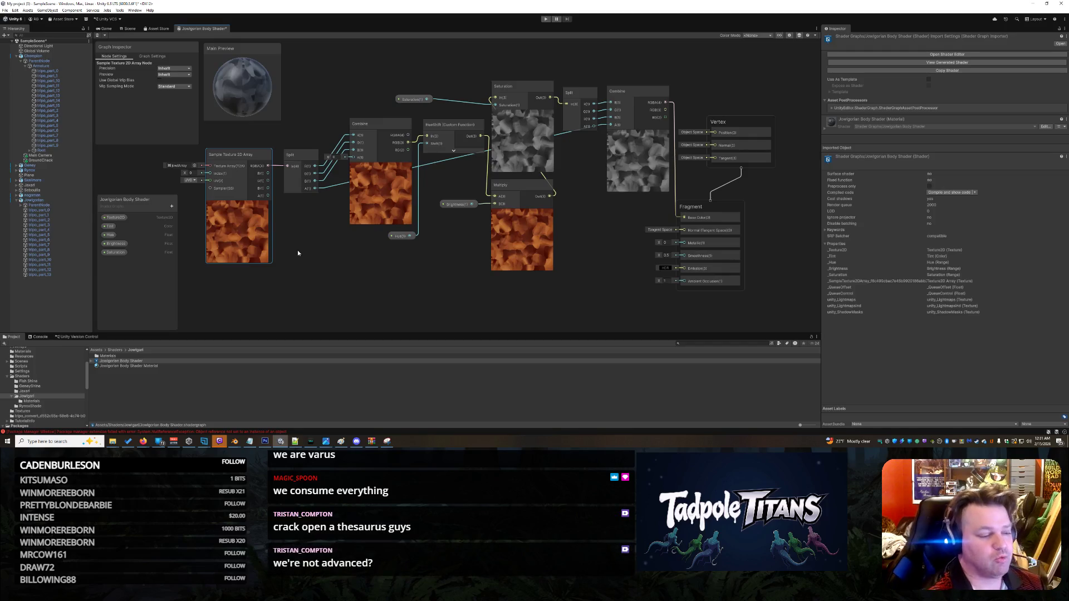
key("ctrl+z")
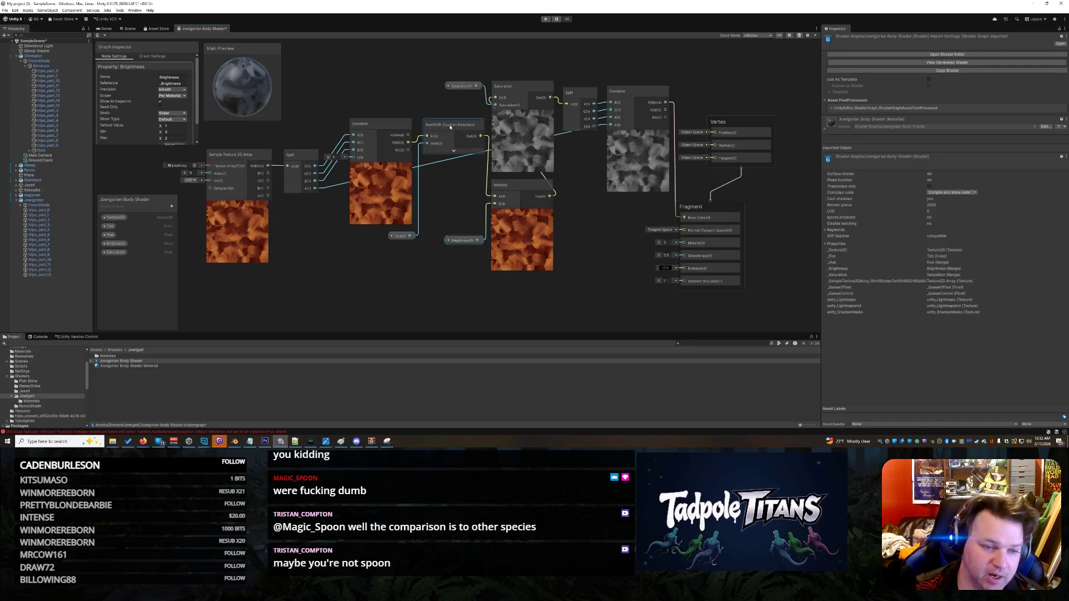
left_click(292, 163)
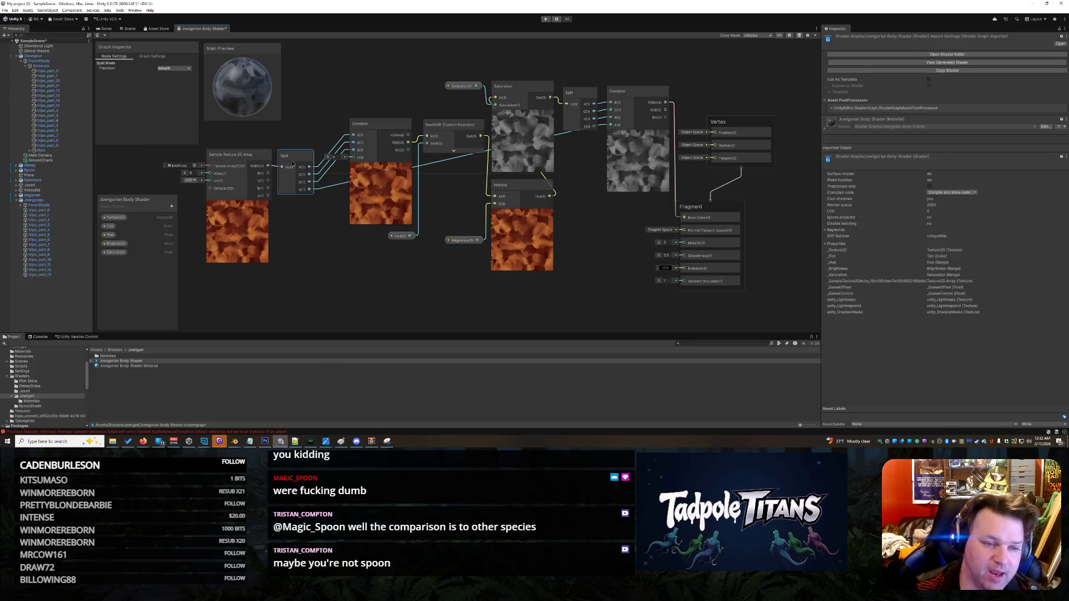
left_click_drag(293, 164, 292, 163)
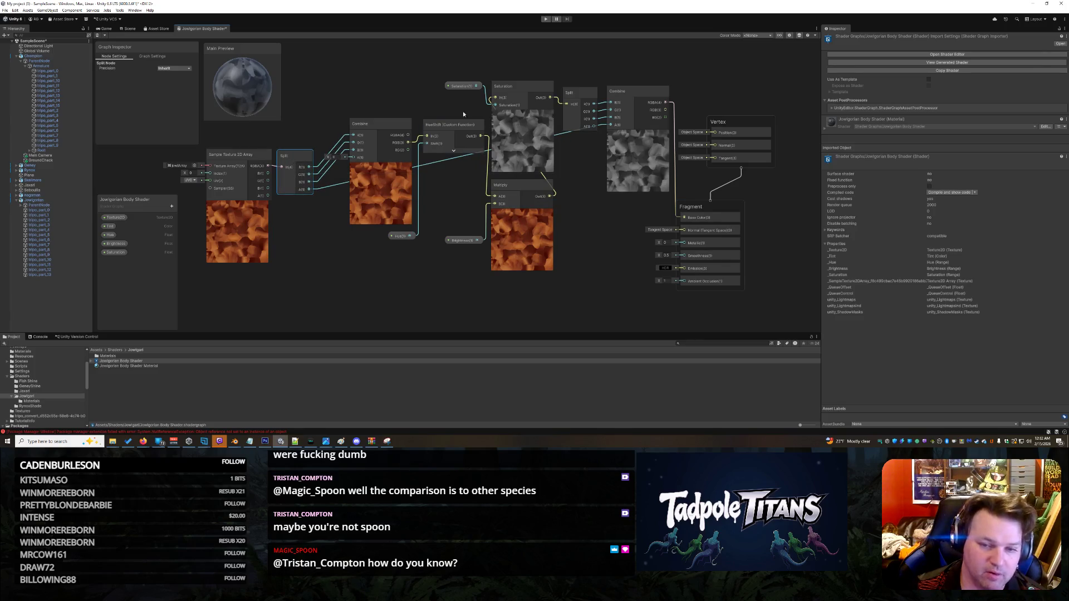
left_click_drag(586, 98, 639, 91)
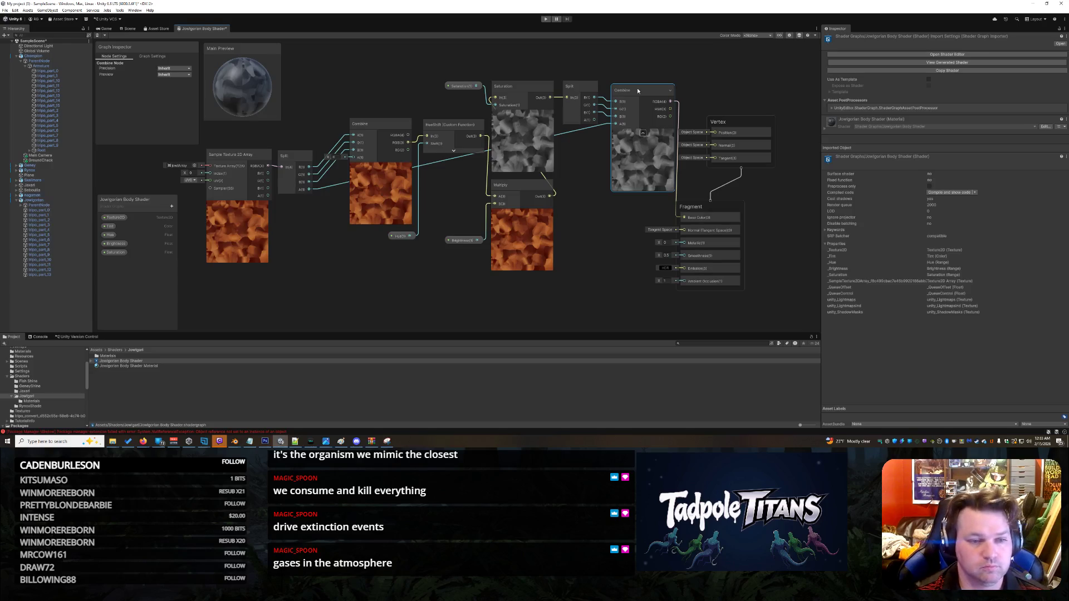
Step: Shift the Sample Texture 2D Array, Split, Combine, HueShift, Hue and Multiply nodes left, with Brightness beside Multiply
left_click_drag(378, 135, 375, 127)
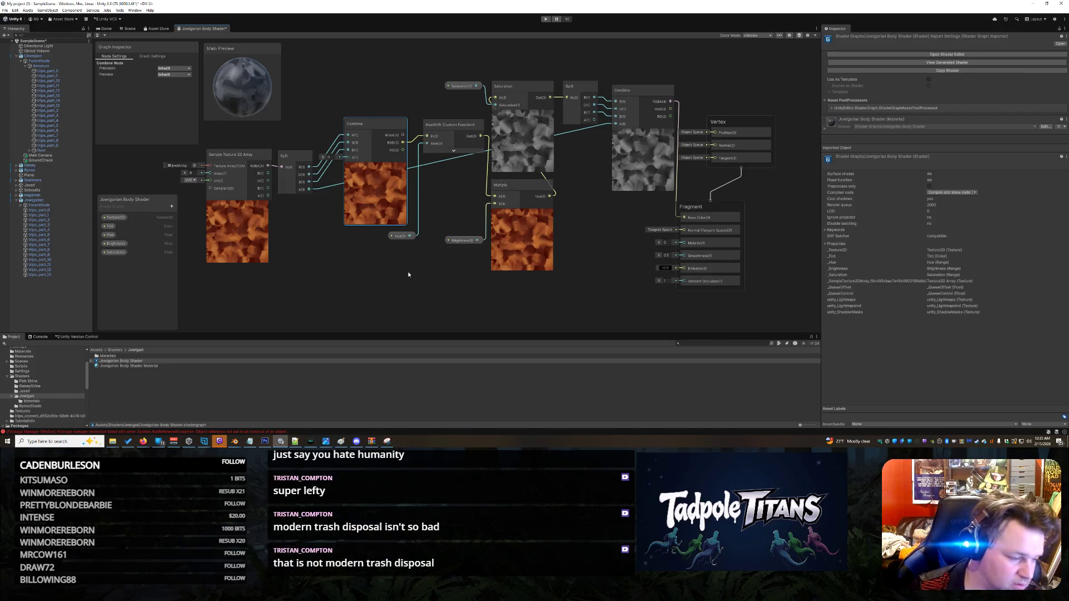
left_click_drag(241, 158, 222, 162)
left_click_drag(294, 157, 279, 153)
left_click_drag(369, 129, 352, 132)
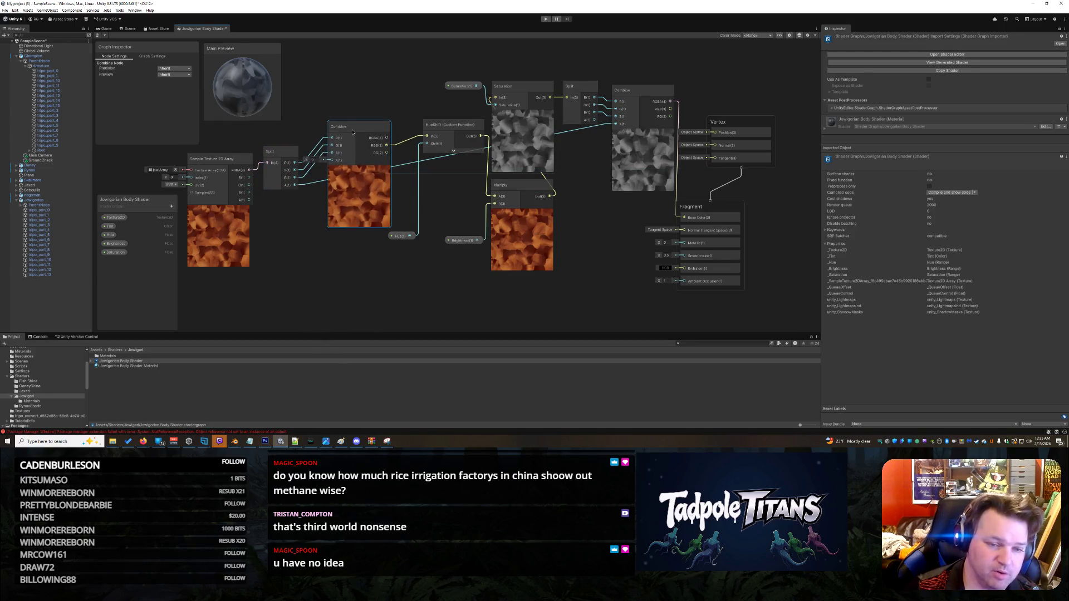
left_click_drag(453, 129, 437, 132)
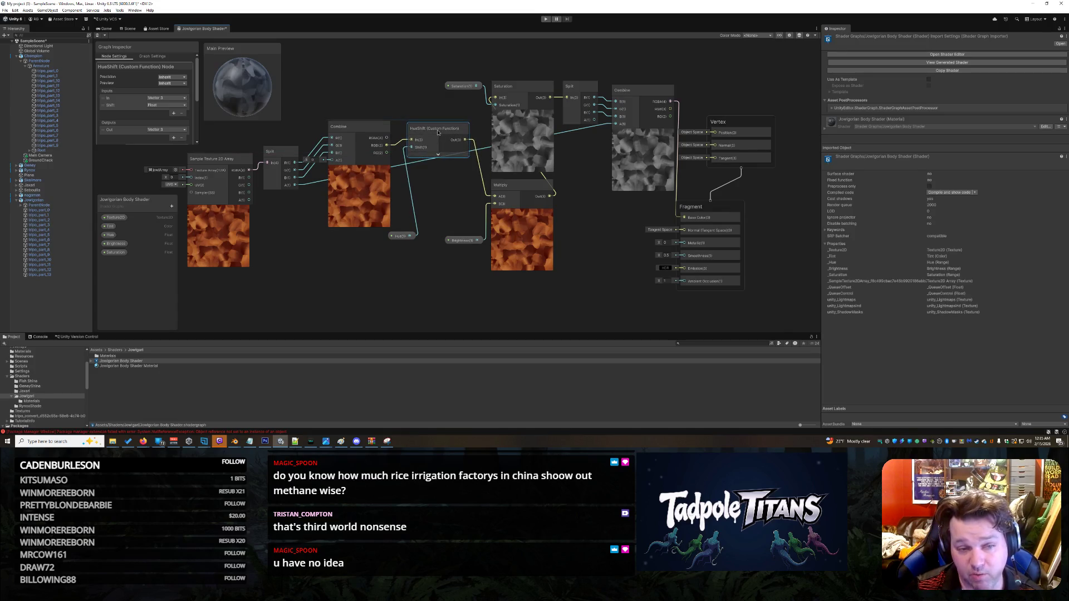
left_click_drag(405, 236, 388, 242)
left_click_drag(524, 187, 511, 187)
mouse_move(462, 240)
left_mouse_down()
mouse_move(433, 208)
mouse_move(435, 189)
left_mouse_up()
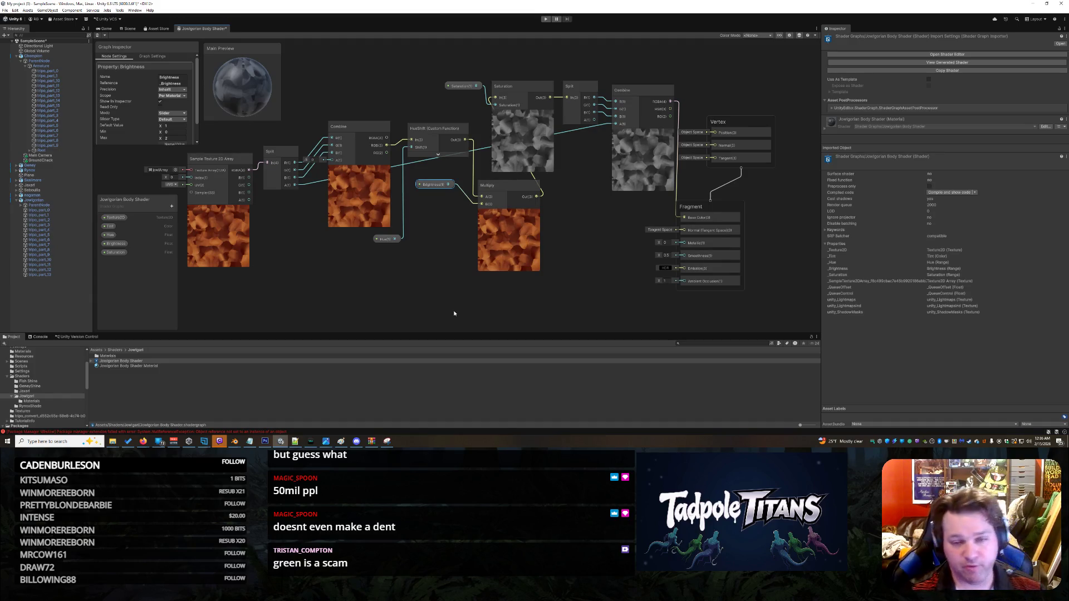
Step: Nudge the right-hand Split node up about 10 px to line it up
left_click_drag(584, 88, 584, 83)
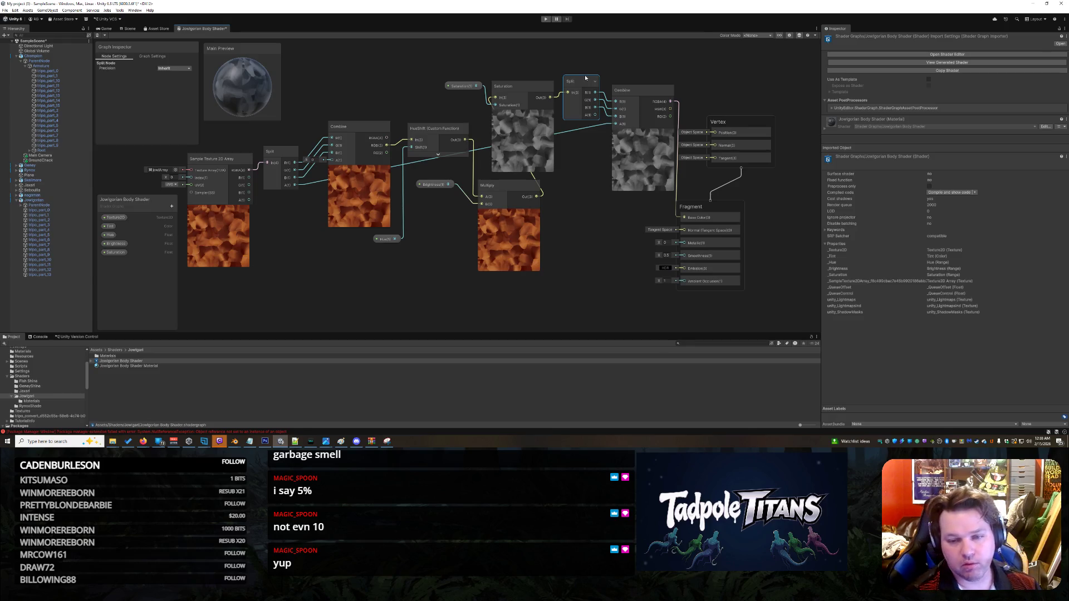
Step: Shift the Fragment and Vertex output blocks right and reposition the Split and Combine nodes
left_click_drag(723, 208, 728, 209)
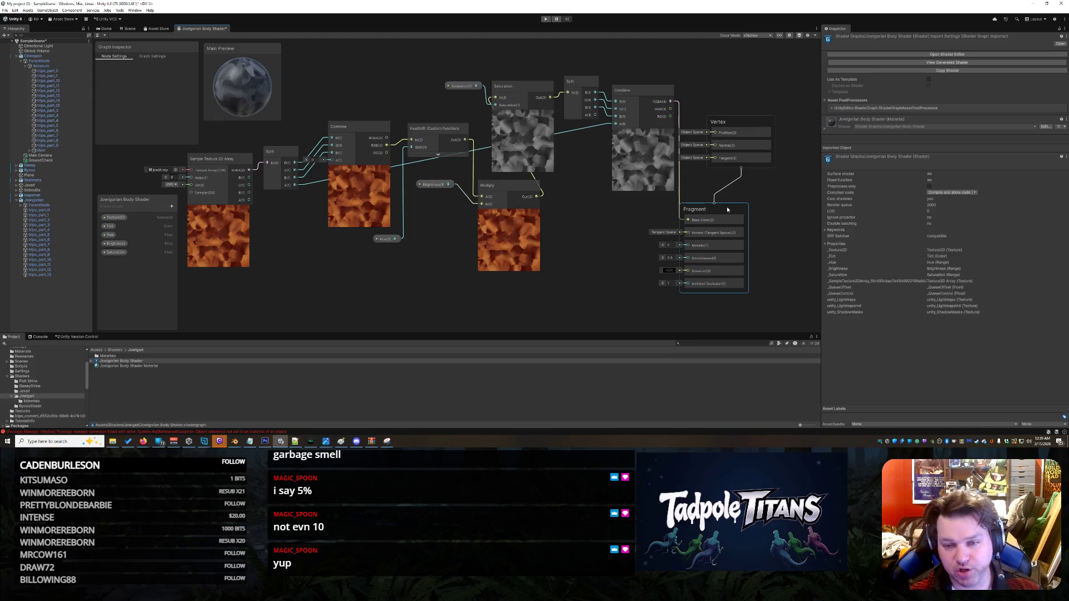
left_click_drag(748, 125, 756, 135)
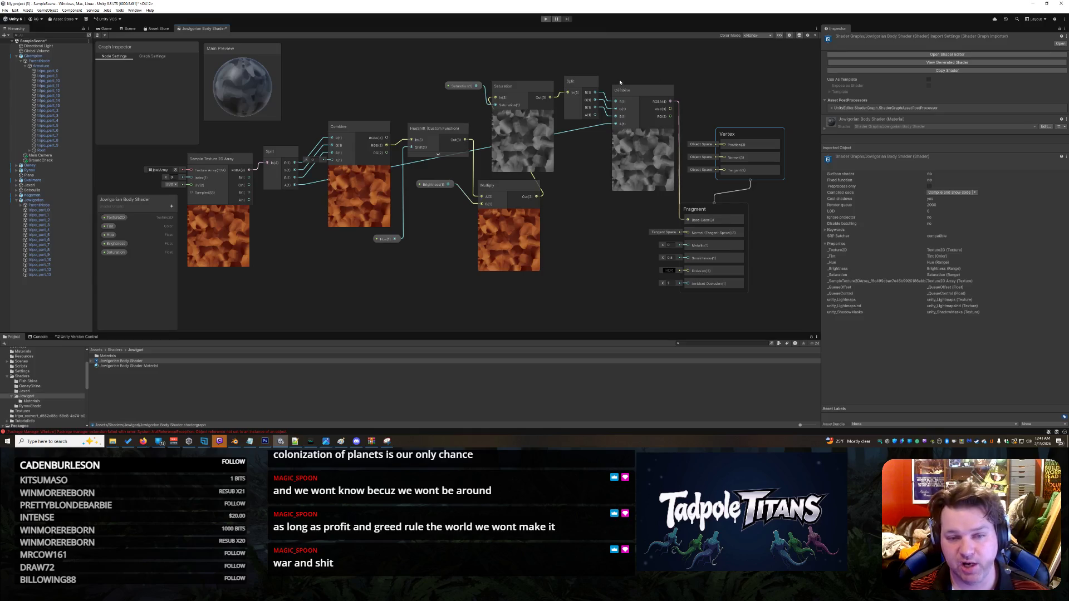
mouse_move(589, 80)
left_mouse_down()
mouse_move(642, 84)
mouse_move(584, 75)
mouse_move(539, 91)
mouse_move(549, 78)
left_mouse_up()
Step: Move Multiply down-left, with the Saturation and Brightness properties placed beside their nodes
mouse_move(520, 191)
left_mouse_down()
mouse_move(507, 221)
mouse_move(467, 227)
left_mouse_up()
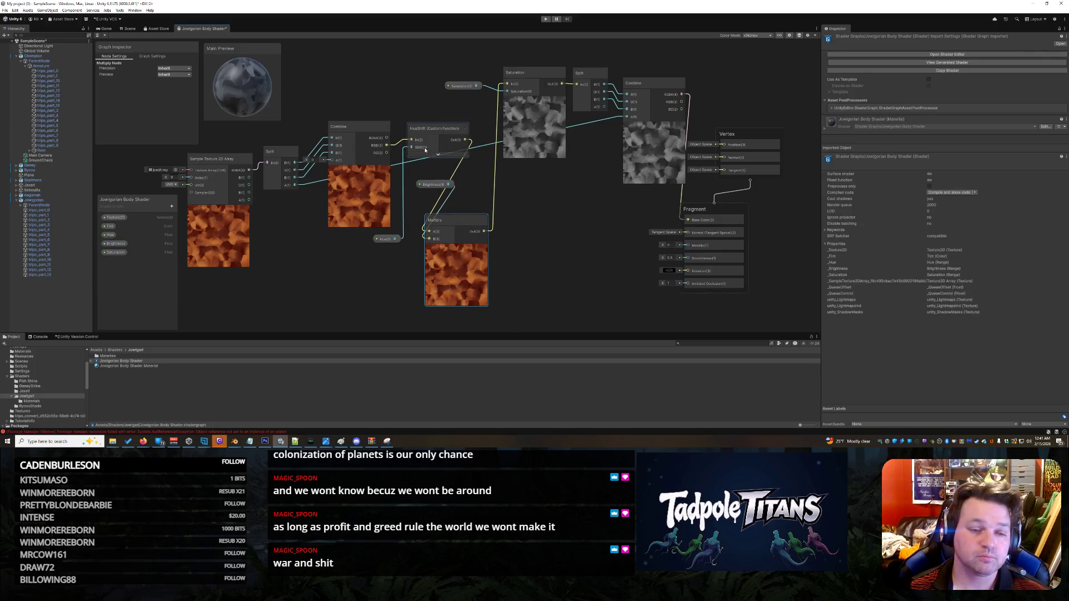
left_click_drag(458, 220, 463, 221)
left_click_drag(469, 90, 476, 101)
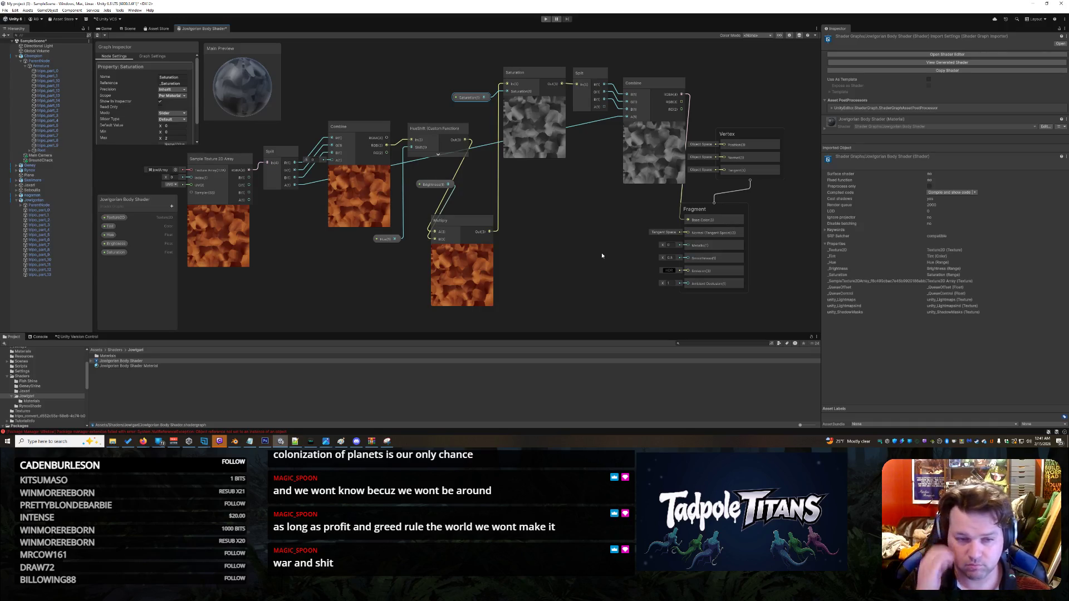
mouse_move(425, 191)
left_mouse_down()
mouse_move(409, 245)
mouse_move(388, 264)
mouse_move(398, 264)
left_mouse_up()
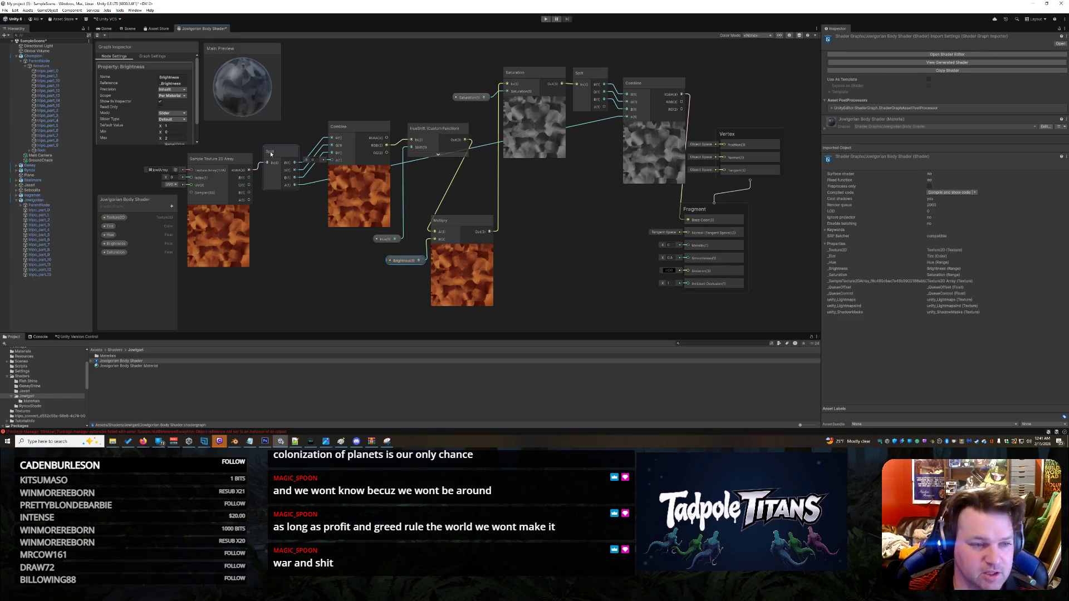
right_click(212, 32)
Step: Close the Shader Graph tab, choosing Save in the Unsaved Changes Detected dialog
left_click(234, 44)
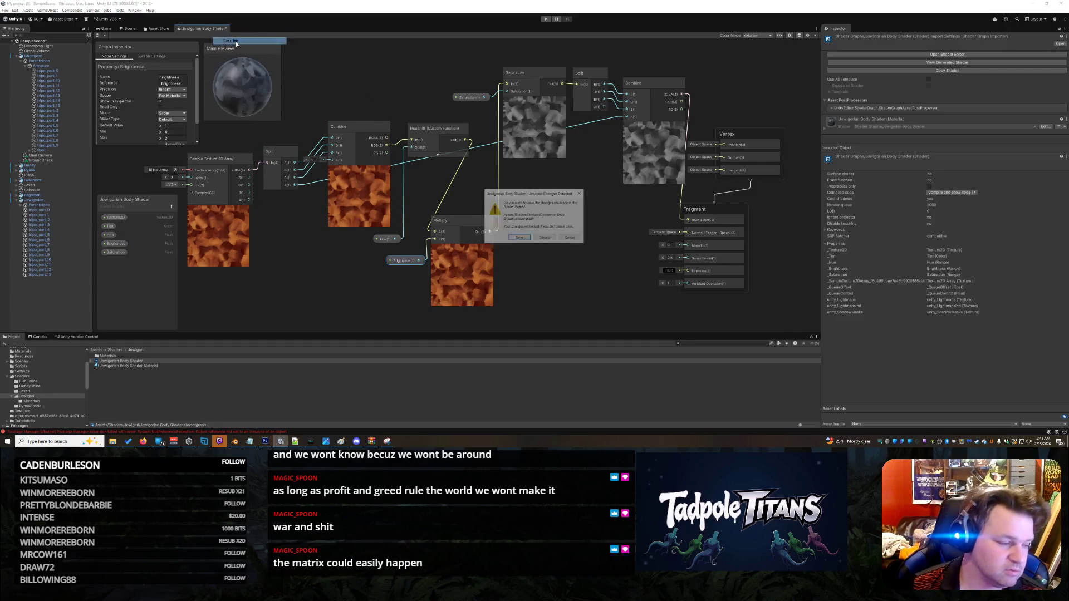
left_click(519, 237)
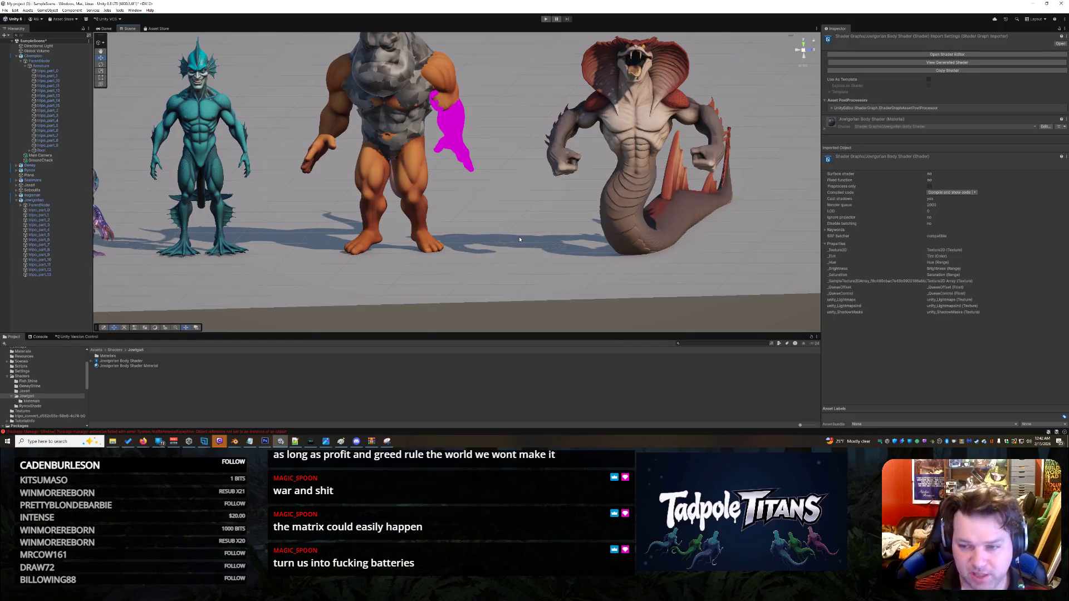
Step: Select the Jowlgorian ogre and its magenta arm part, orbiting around the characters
left_click(452, 138)
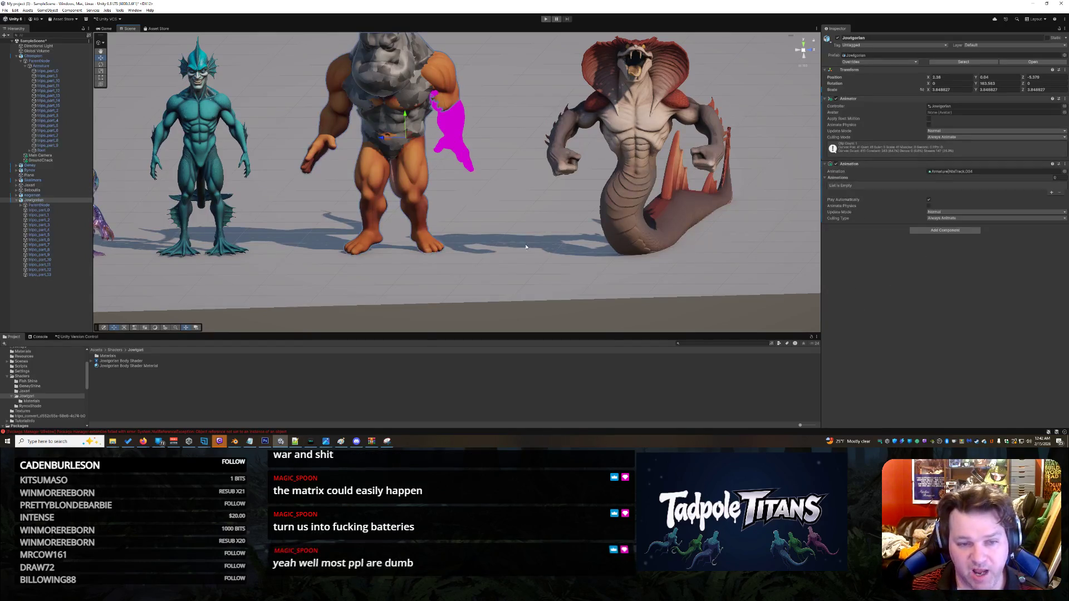
left_click(461, 131)
left_click_drag(461, 133, 506, 266)
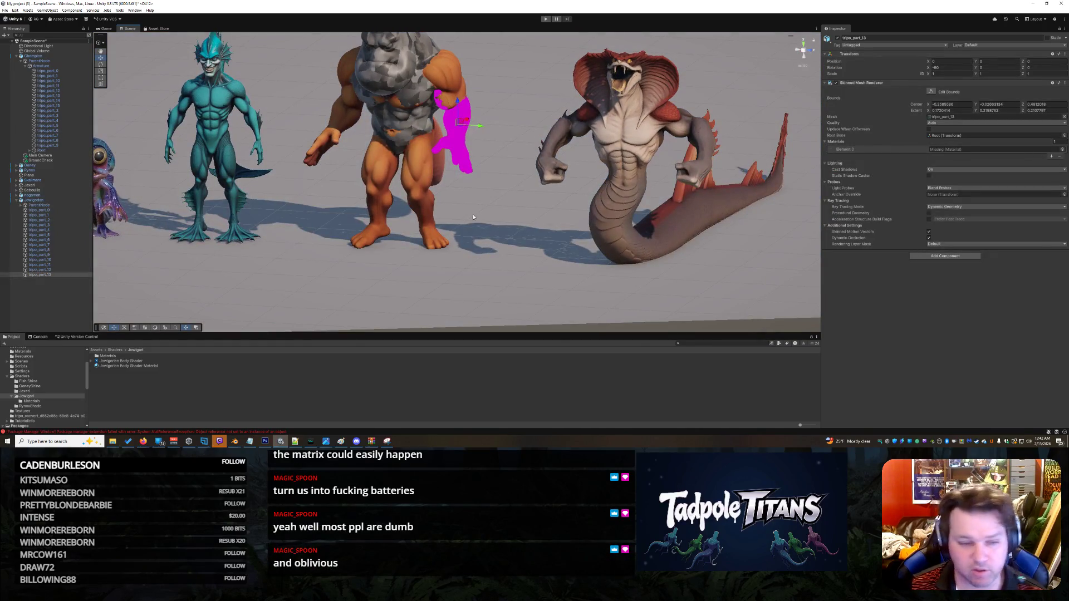
left_click(461, 148)
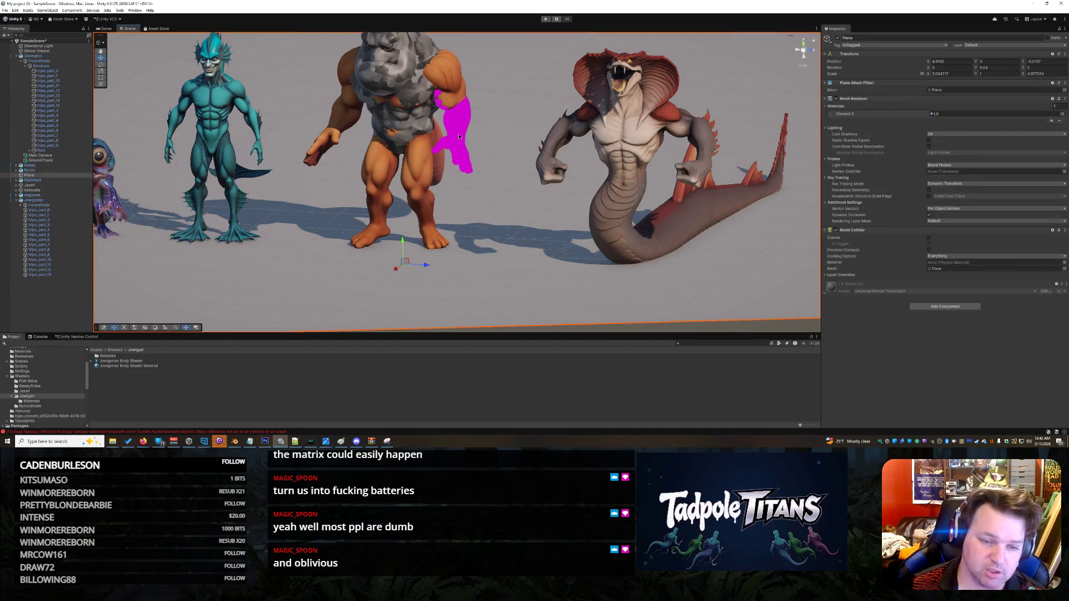
left_click(459, 137)
left_click(459, 122)
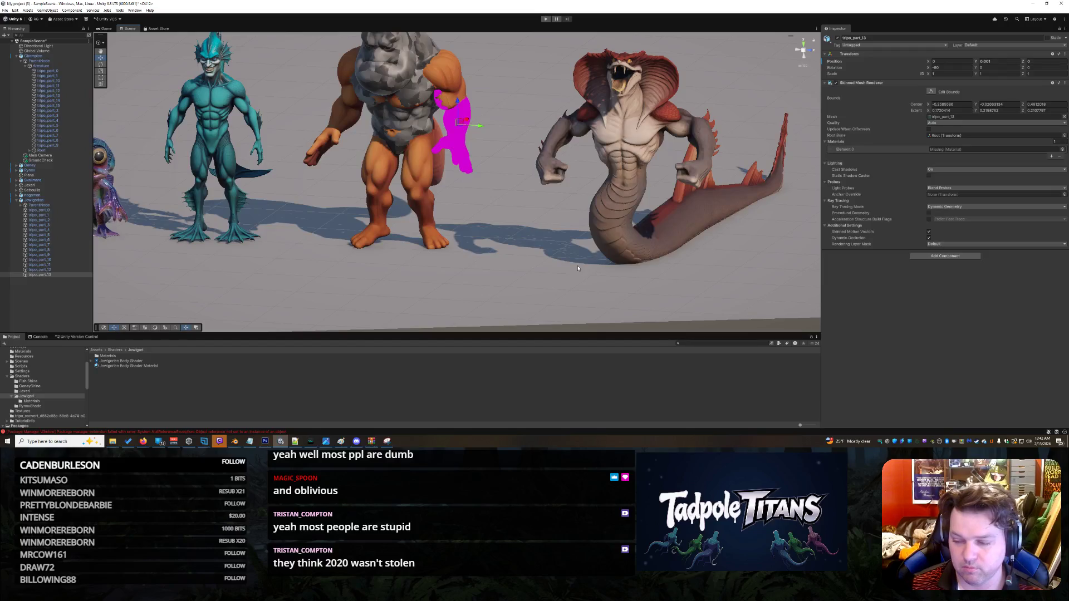
left_click(458, 145)
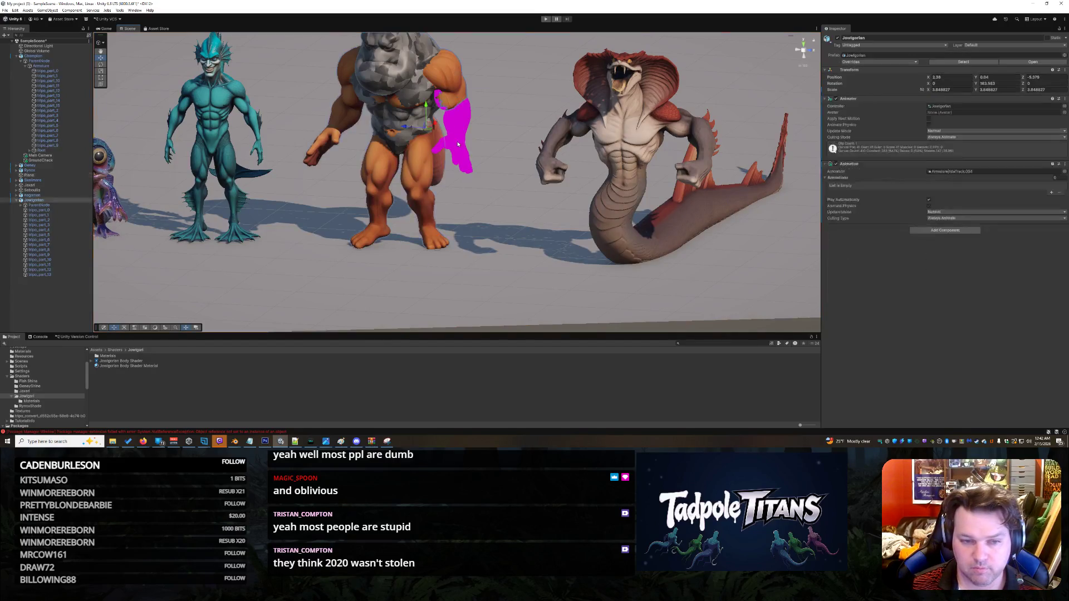
Step: Select the rocky torso mesh to confirm it uses the Jowlgorian Body Shader Material
mouse_move(448, 248)
left_mouse_down()
mouse_move(490, 246)
mouse_move(417, 248)
mouse_move(462, 198)
left_mouse_up()
scroll(446, 214, "down", 5)
scroll(462, 199, "up", 6)
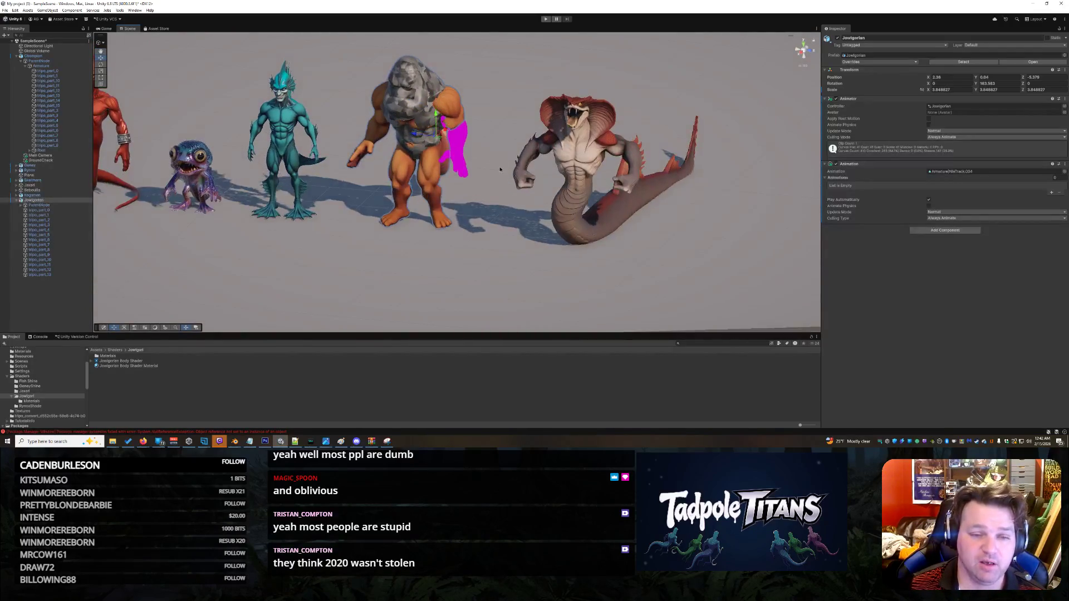
scroll(479, 183, "up", 8)
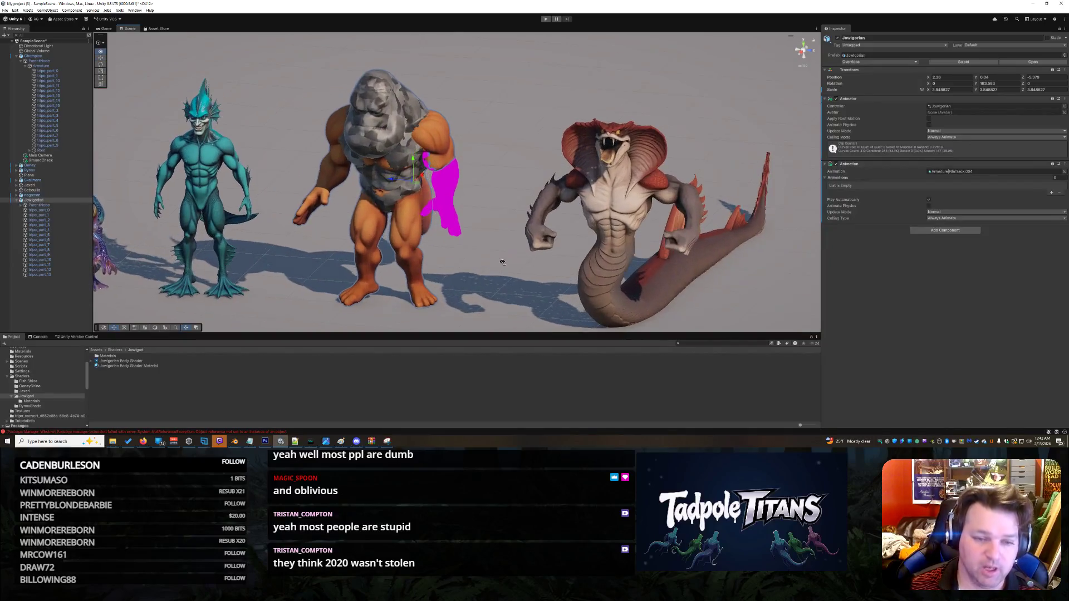
left_click(454, 192)
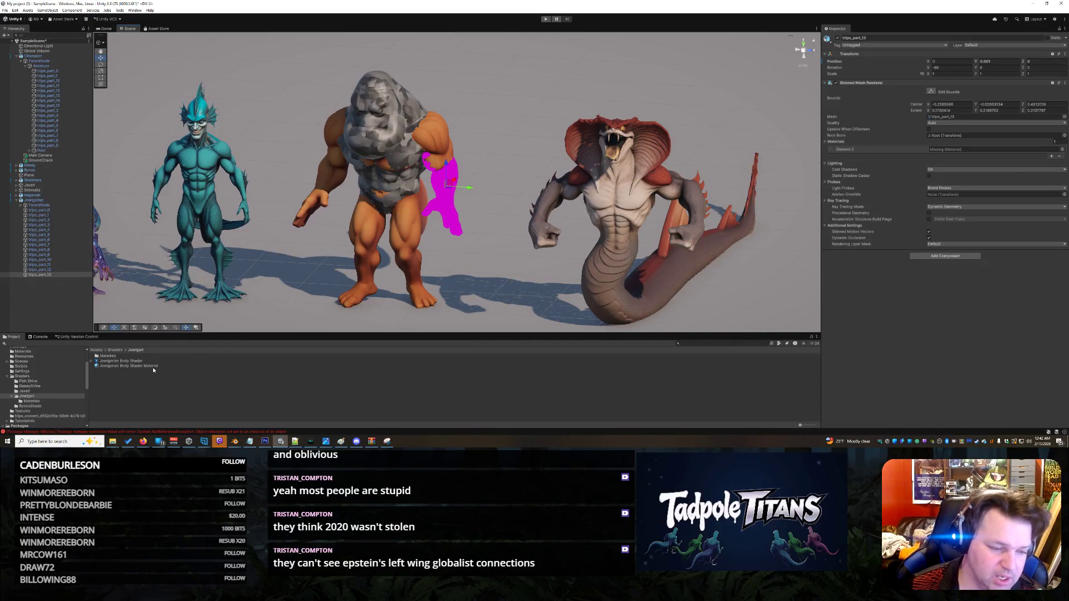
left_click(409, 186)
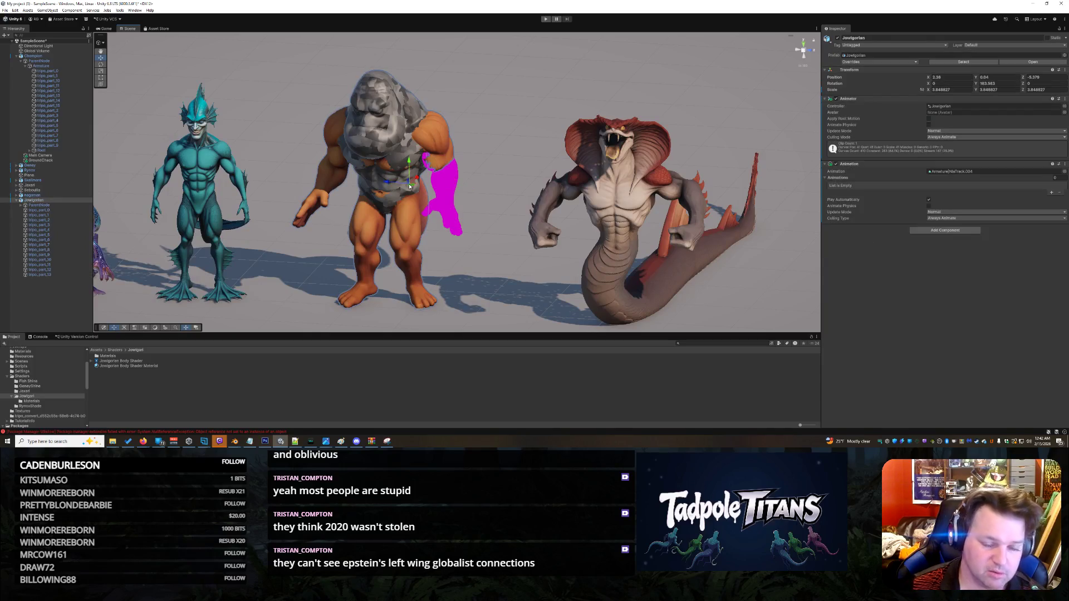
left_click(371, 180)
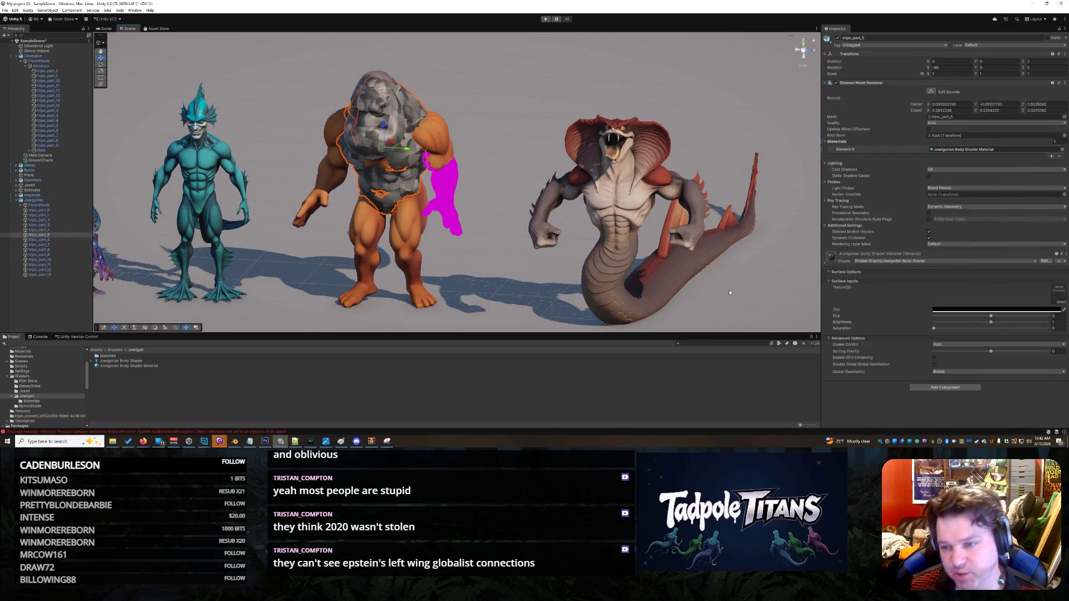
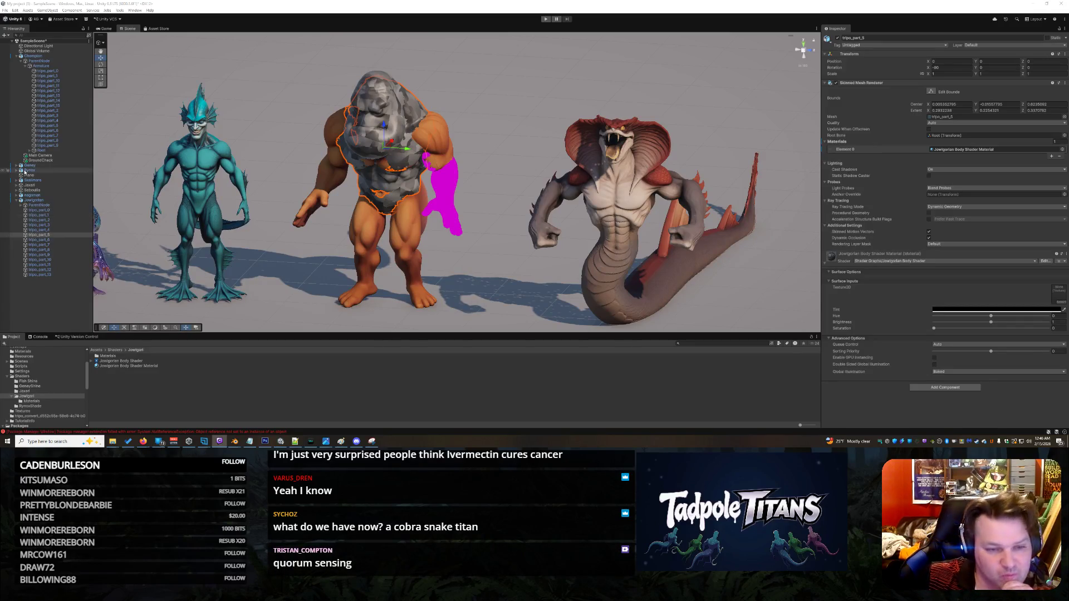
Step: Fly the Scene view camera in toward the boulder-headed and cobra titans
mouse_move(503, 150)
left_mouse_down()
mouse_move(498, 157)
mouse_move(539, 124)
mouse_move(502, 172)
mouse_move(488, 164)
mouse_move(542, 161)
left_mouse_up()
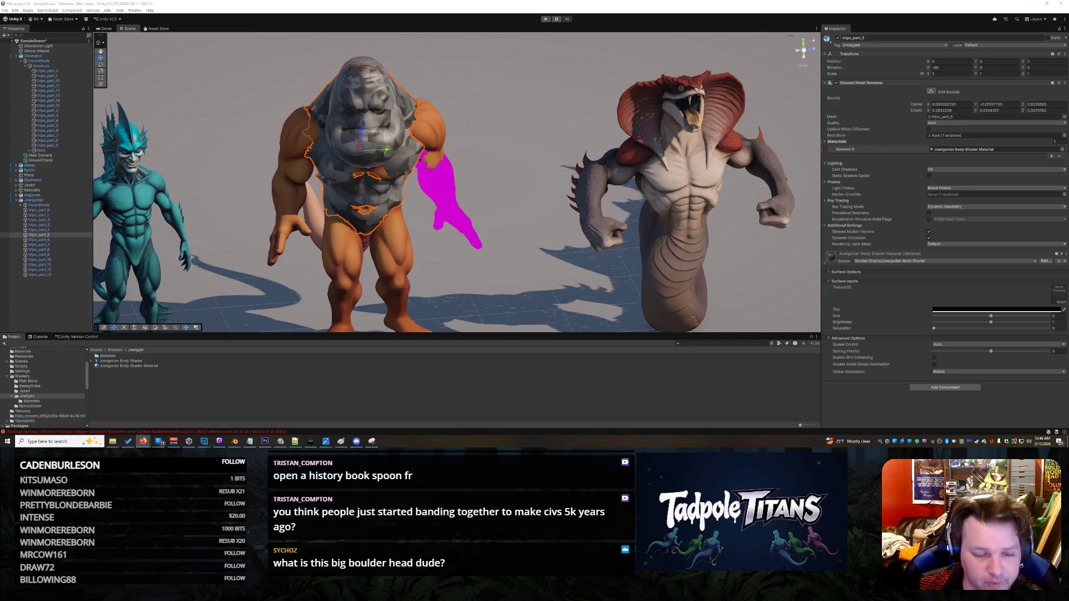
left_click(449, 293)
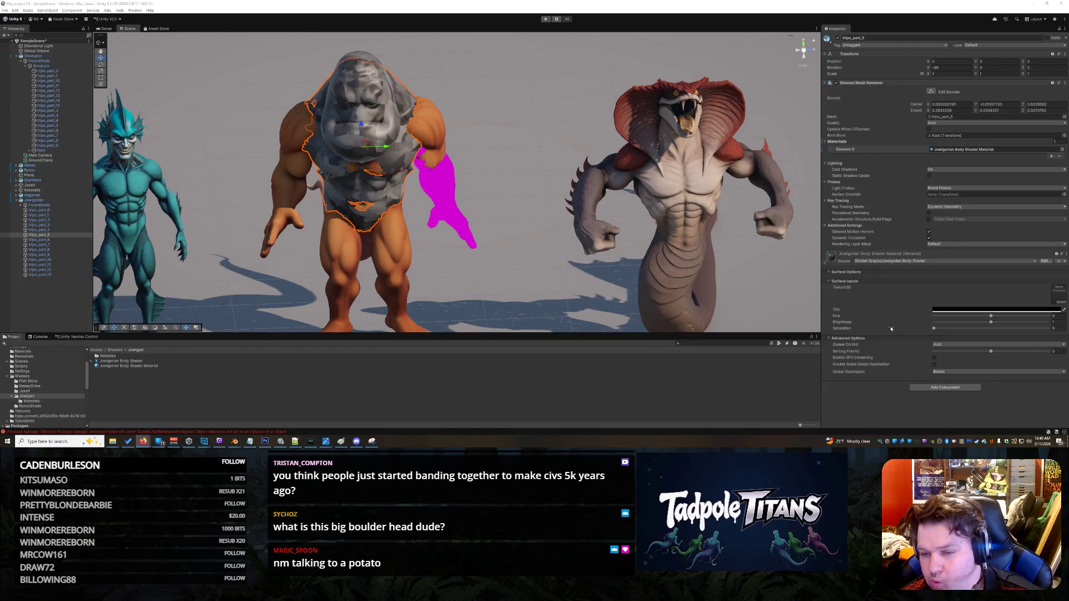
left_click(377, 117)
Step: Select the boulder head, then inspect the jowlArray texture array from the Materials folder
left_click(377, 117)
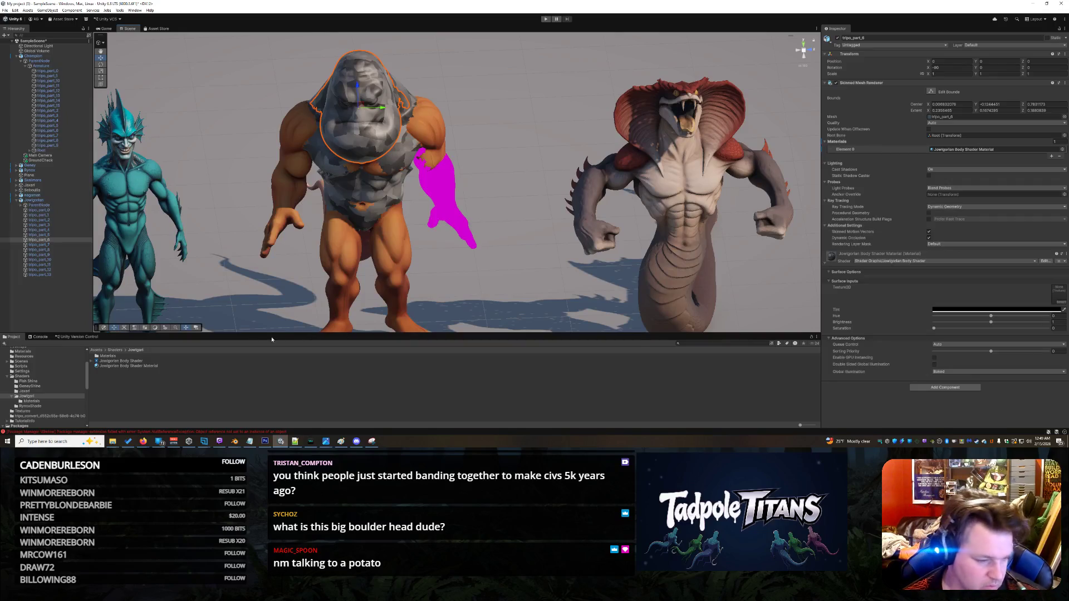
left_click(44, 401)
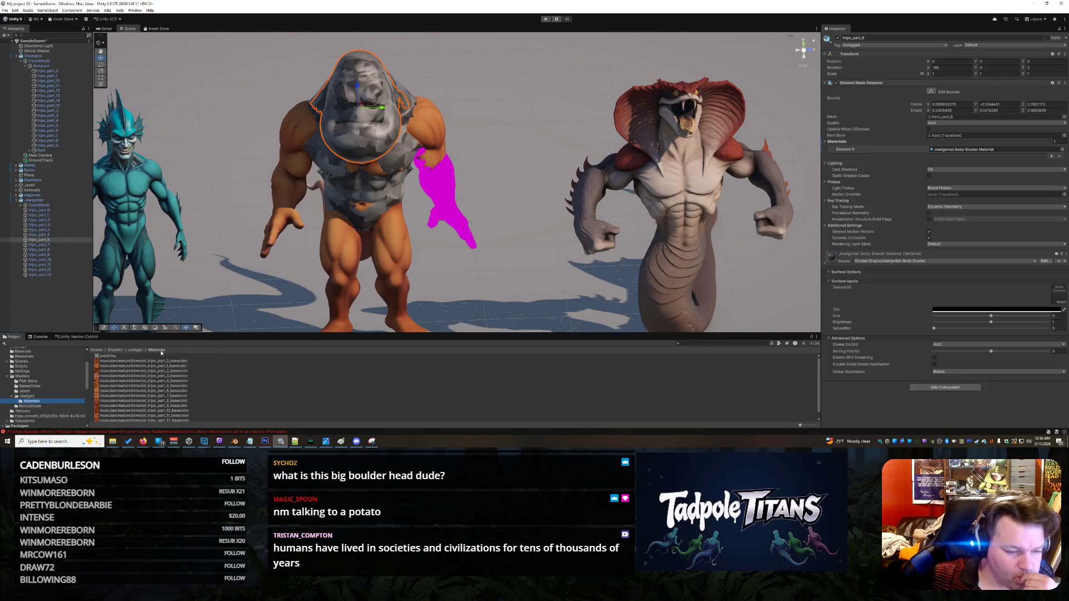
left_click(123, 356)
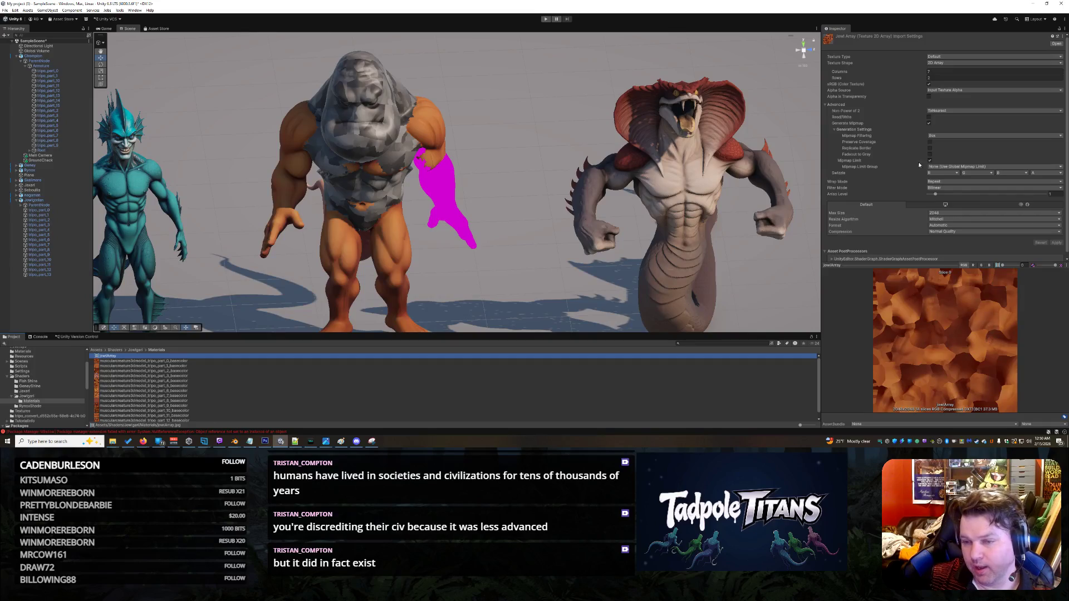
scroll(912, 223, "down", 1)
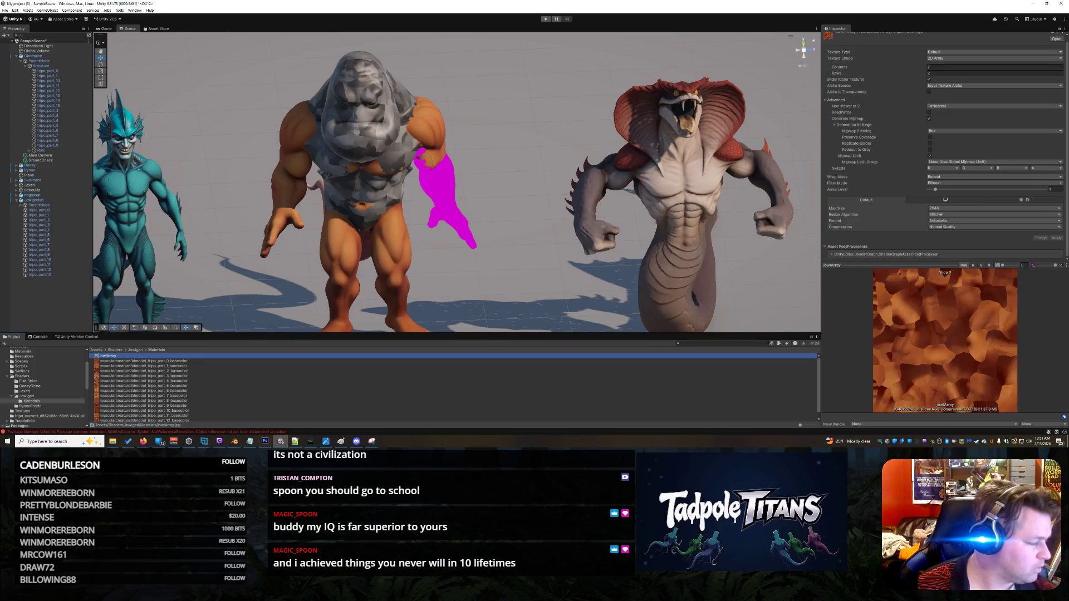
key("alt+Tab")
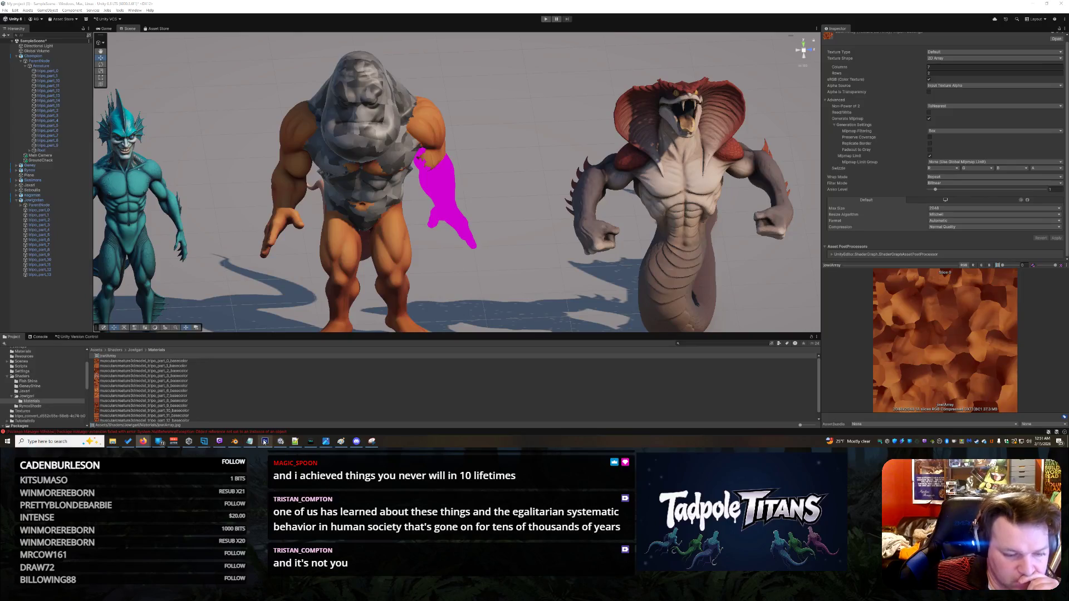
mouse_move(265, 442)
mouse_move(119, 442)
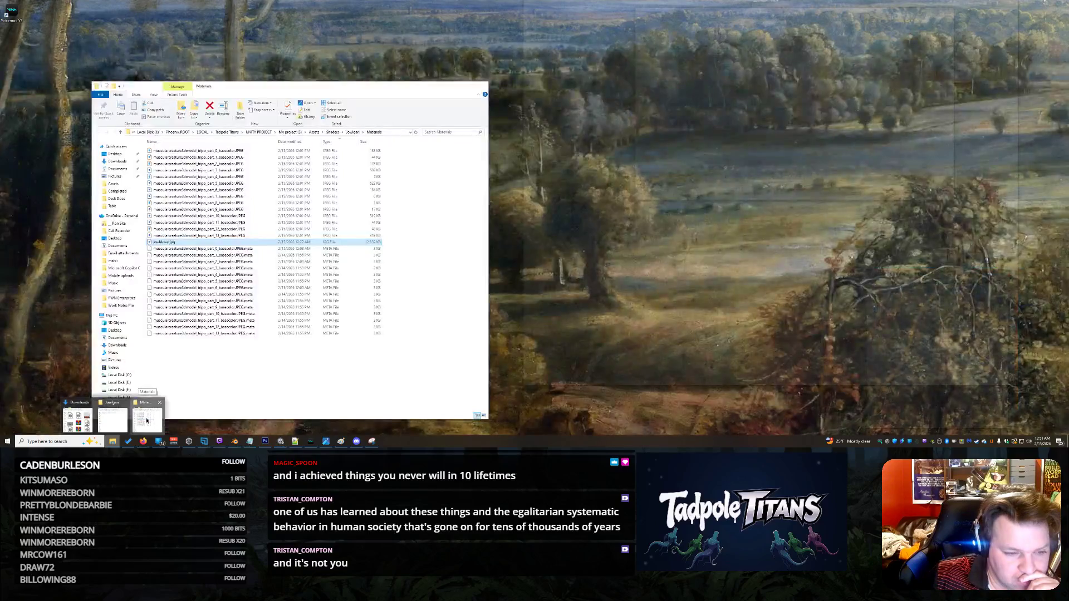
Step: Refresh the Materials folder and view the part 8 basecolor texture's Details properties
left_click(147, 419)
right_click(247, 257)
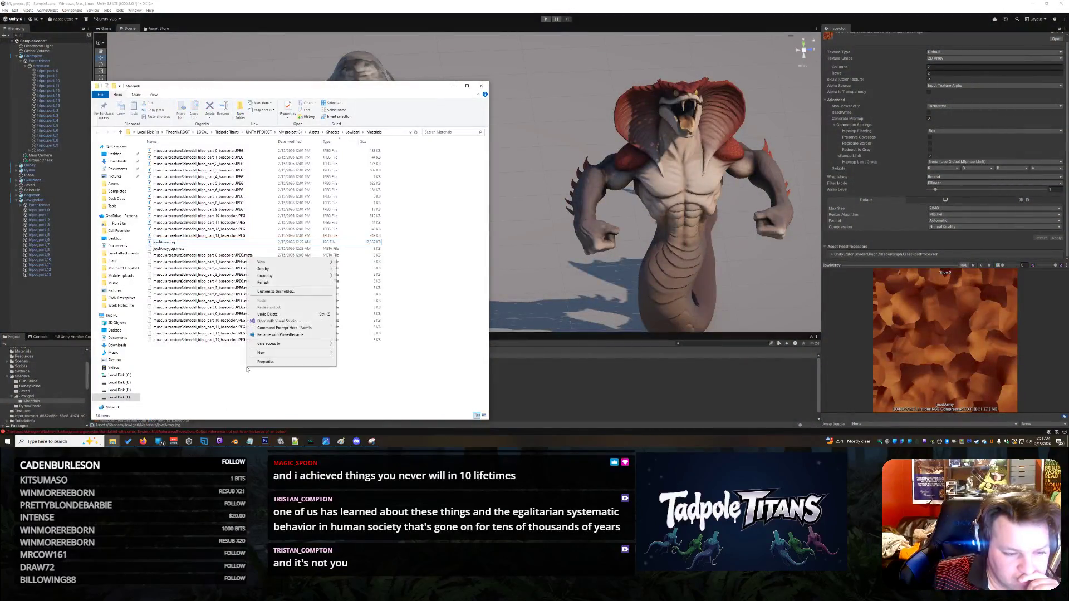
left_click(288, 283)
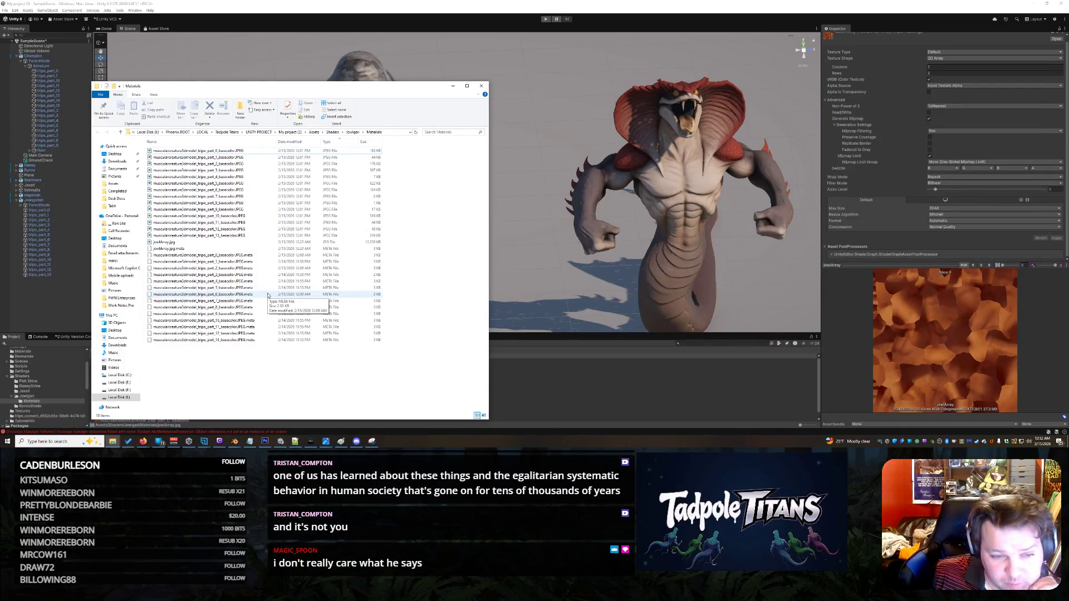
right_click(364, 204)
left_click(390, 424)
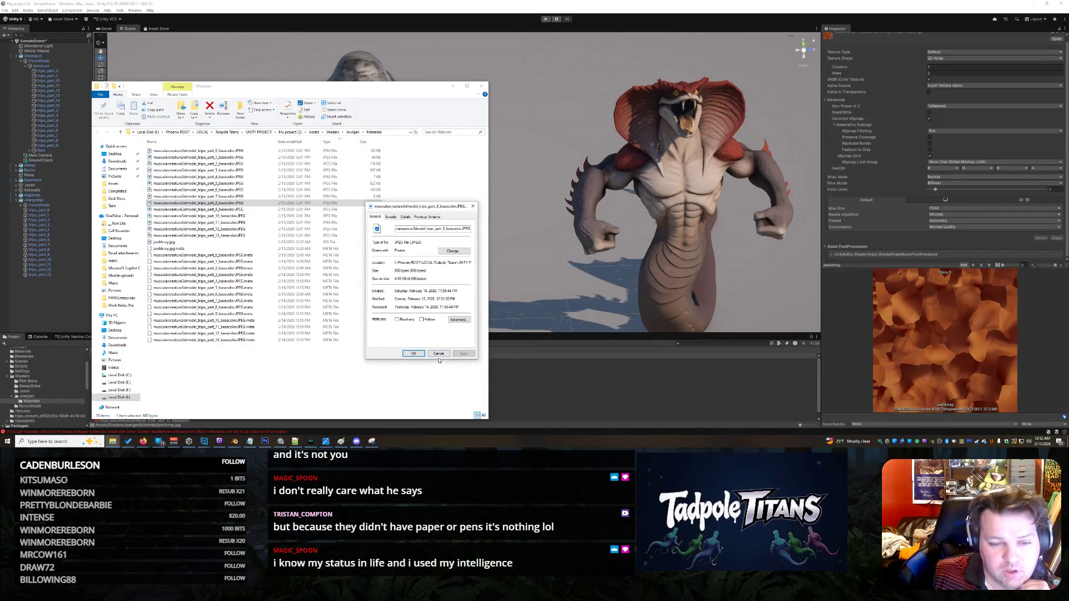
left_click(406, 217)
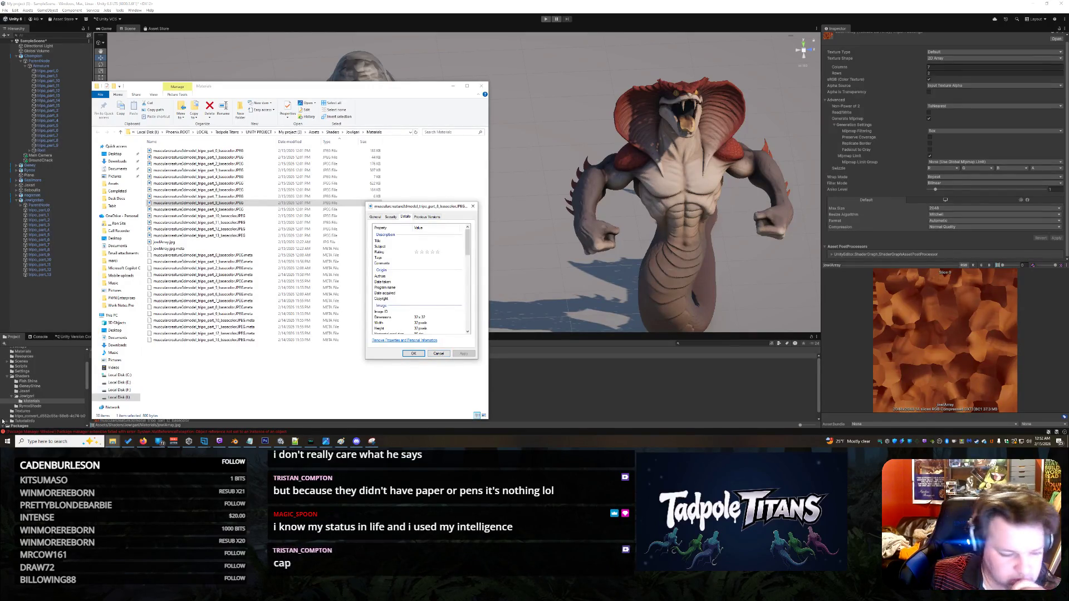
Step: Launch Calculator through the Win+X Run launcher, then close it with Alt+F4
right_click(9, 443)
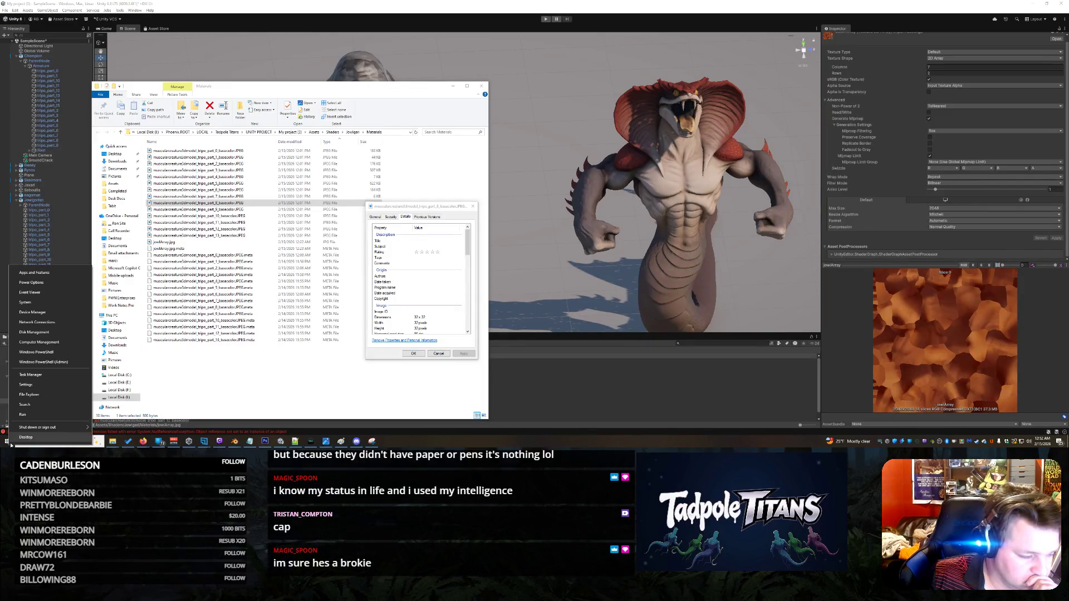
left_click(31, 415)
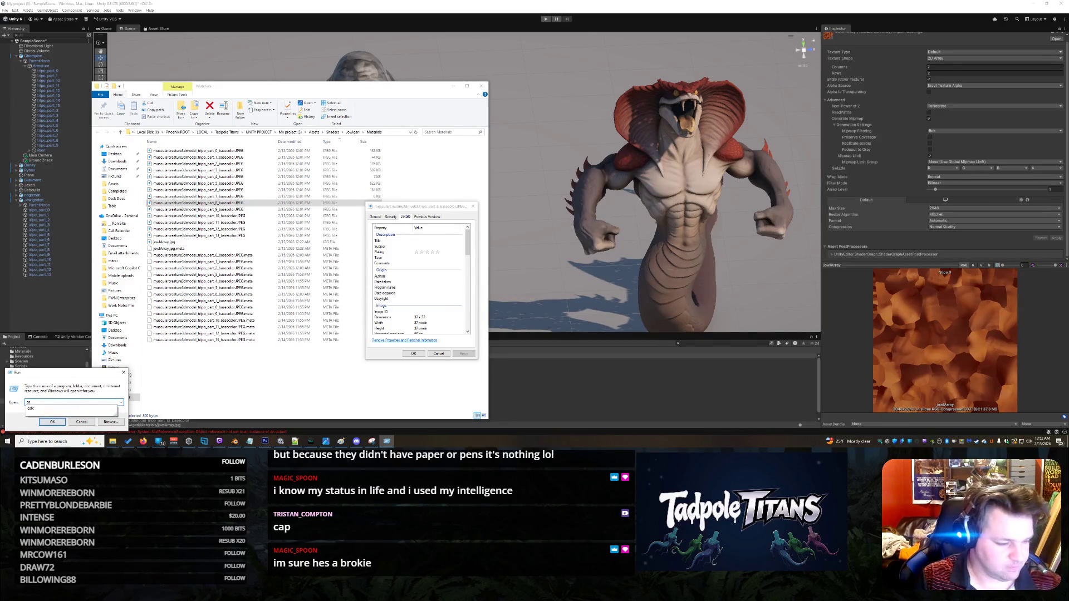
left_click(55, 421)
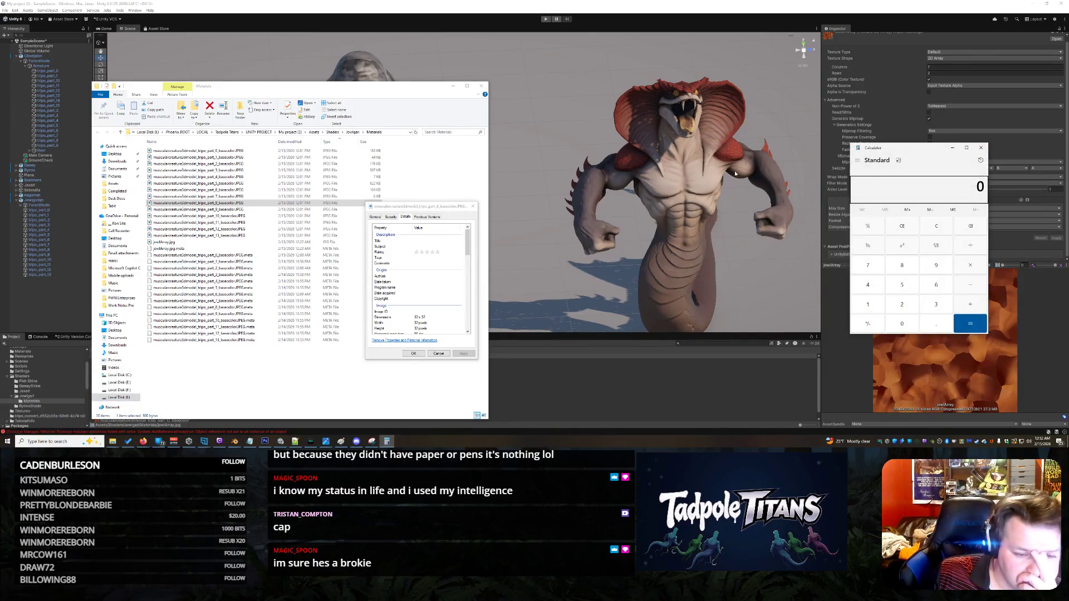
key("alt+F4")
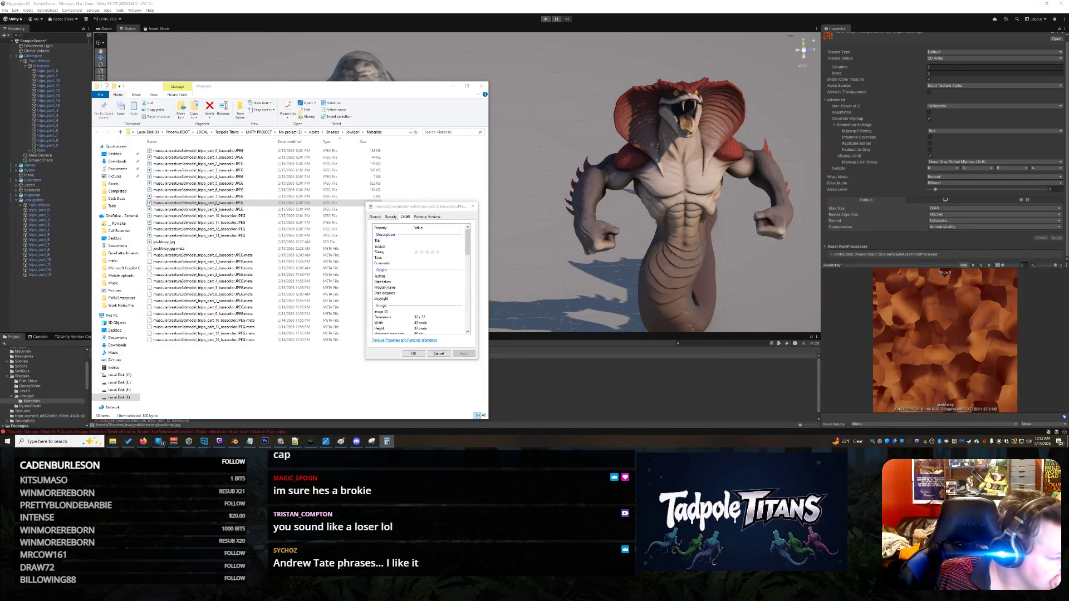
Step: Open the titan's Jwelgorian Body Shader asset in Shader Graph
left_click(66, 343)
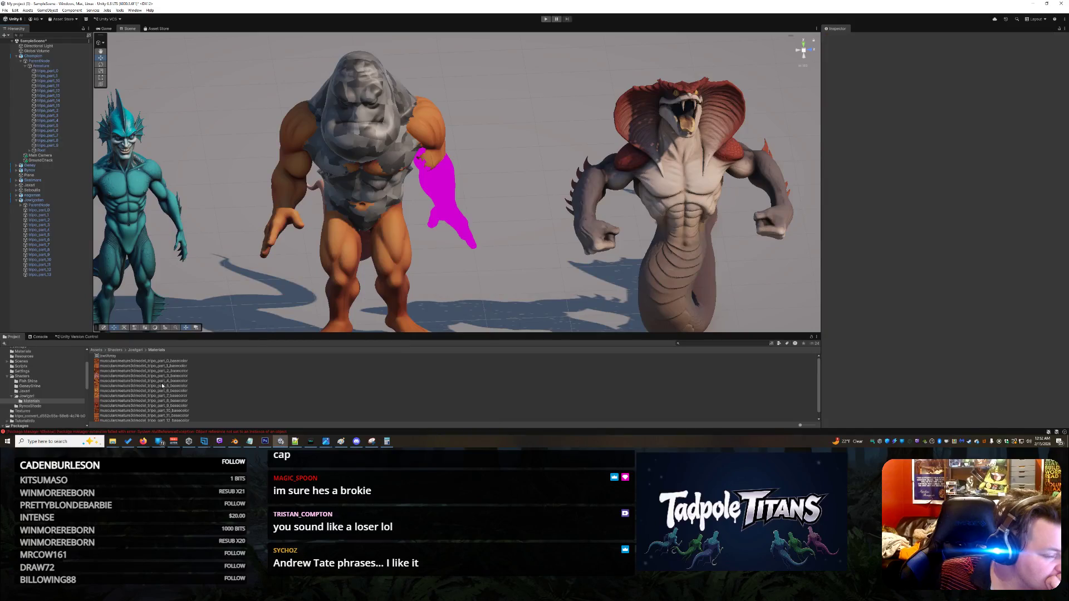
left_click(37, 396)
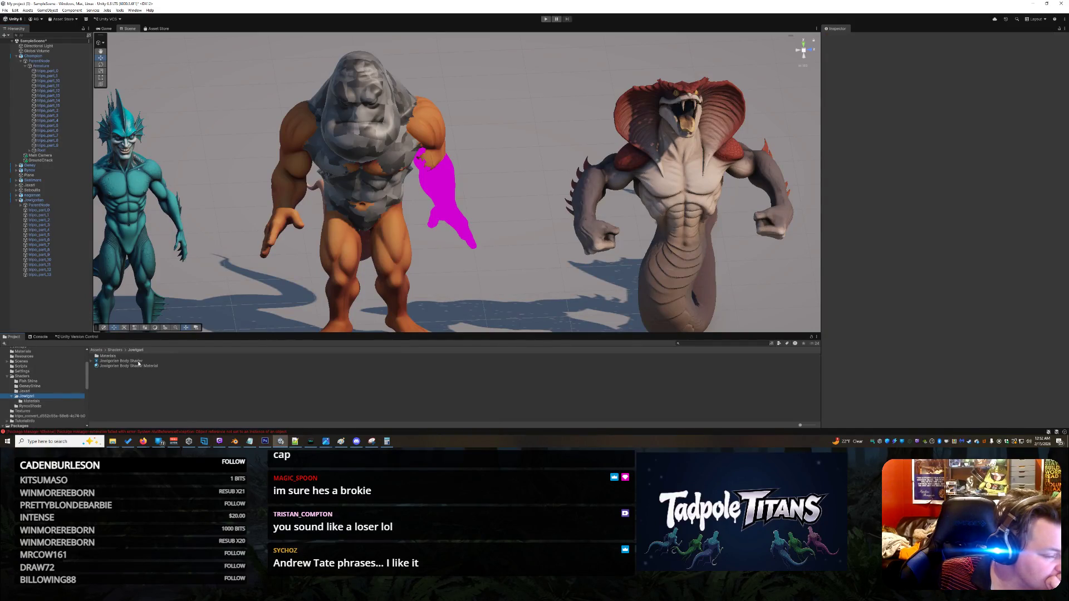
double_click(139, 362)
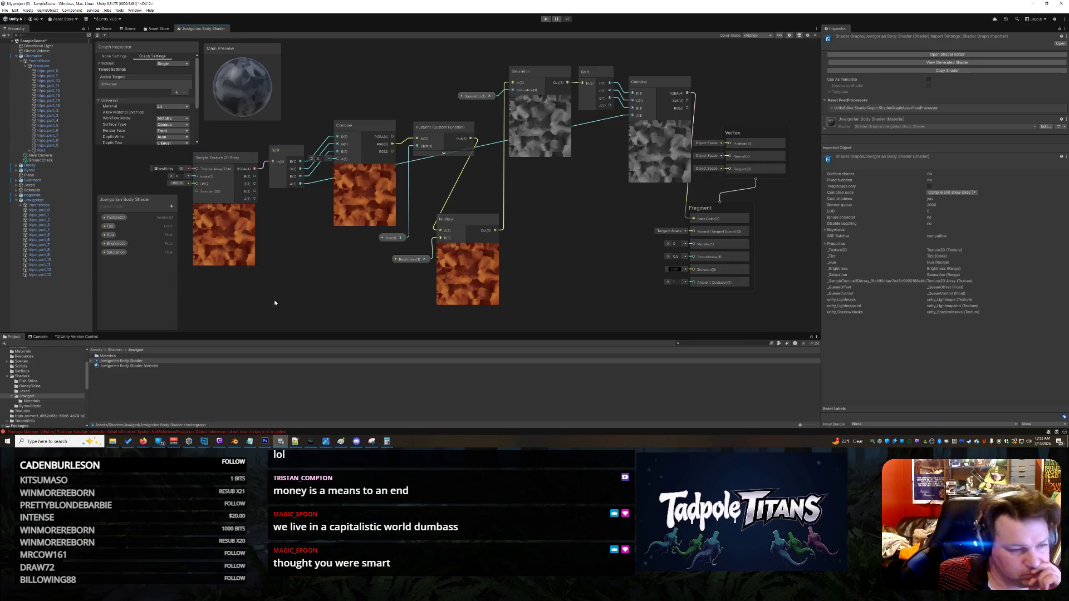
Step: Add a Float property named 'Tiling' to the shader's Blackboard
left_click_drag(176, 280, 167, 280)
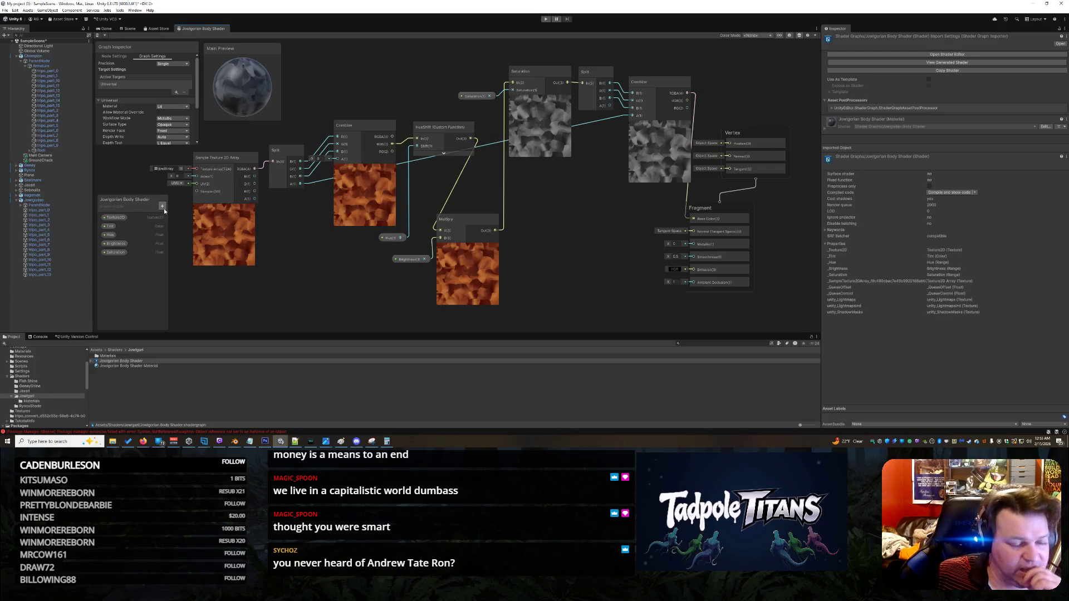
left_click(163, 208)
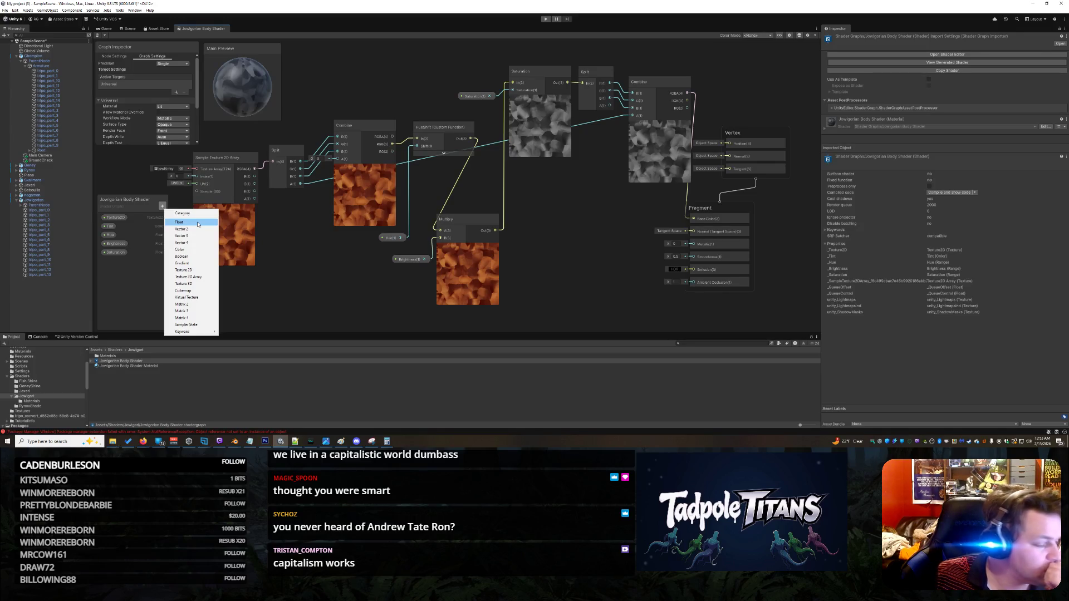
left_click(198, 223)
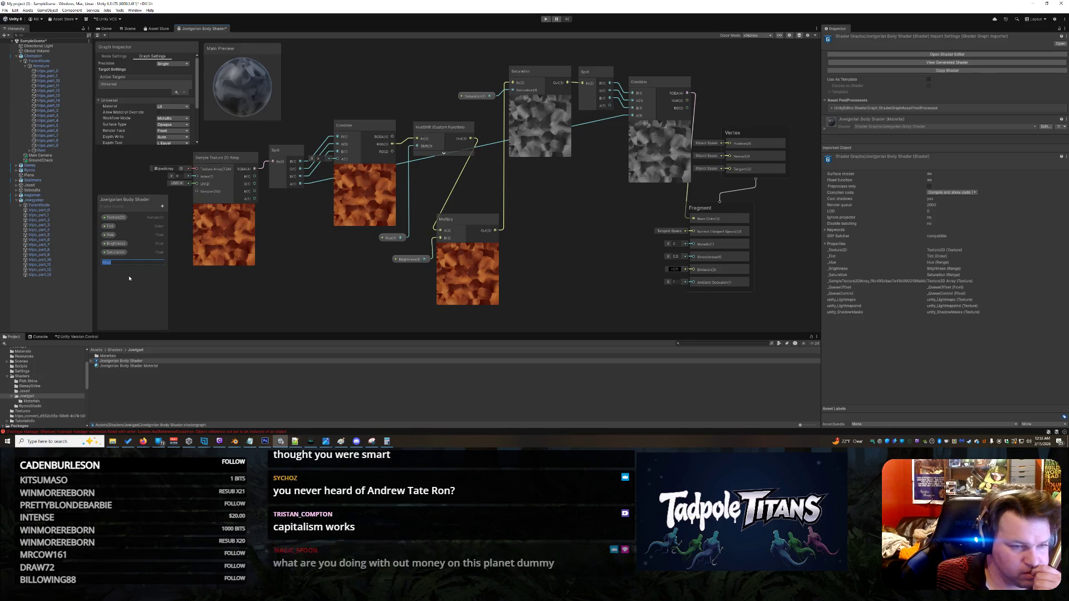
type("Tiling")
key("Return")
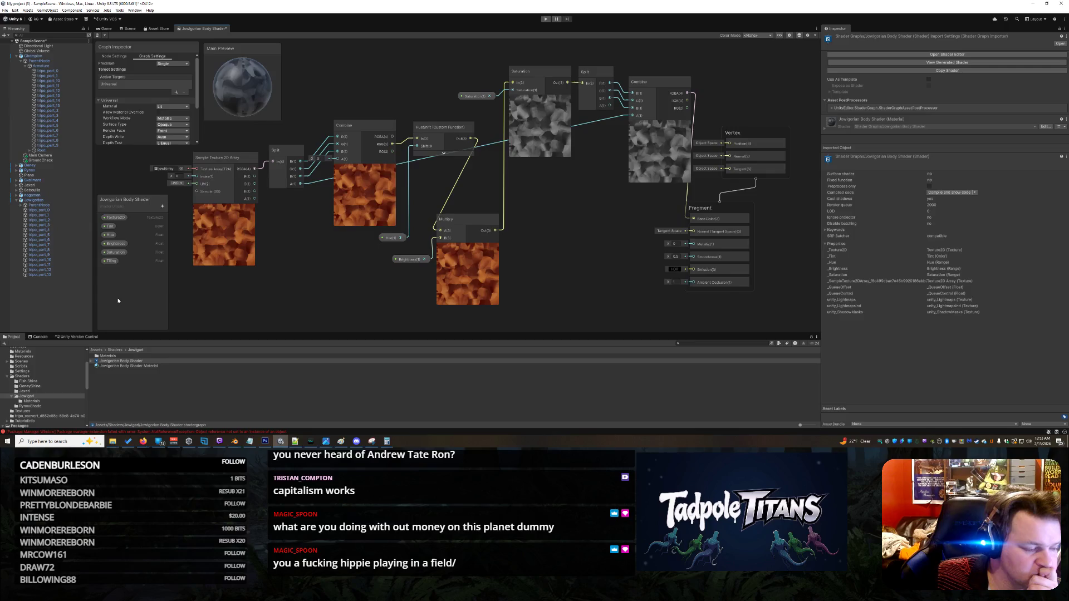
left_click(110, 261)
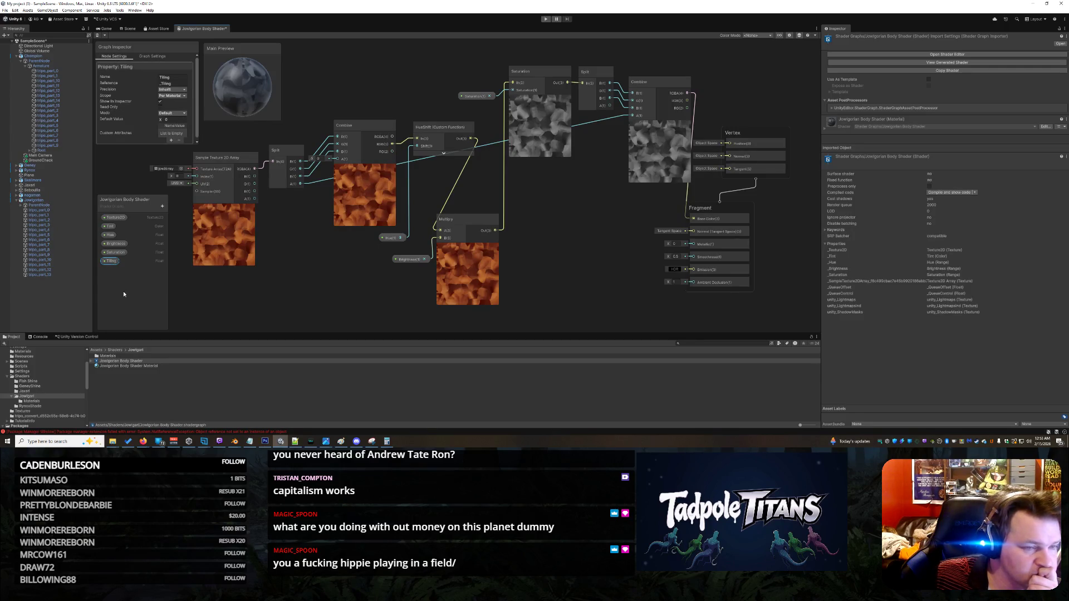
Step: Switch the Tiling property's mode to Slider
left_click_drag(131, 144, 130, 165)
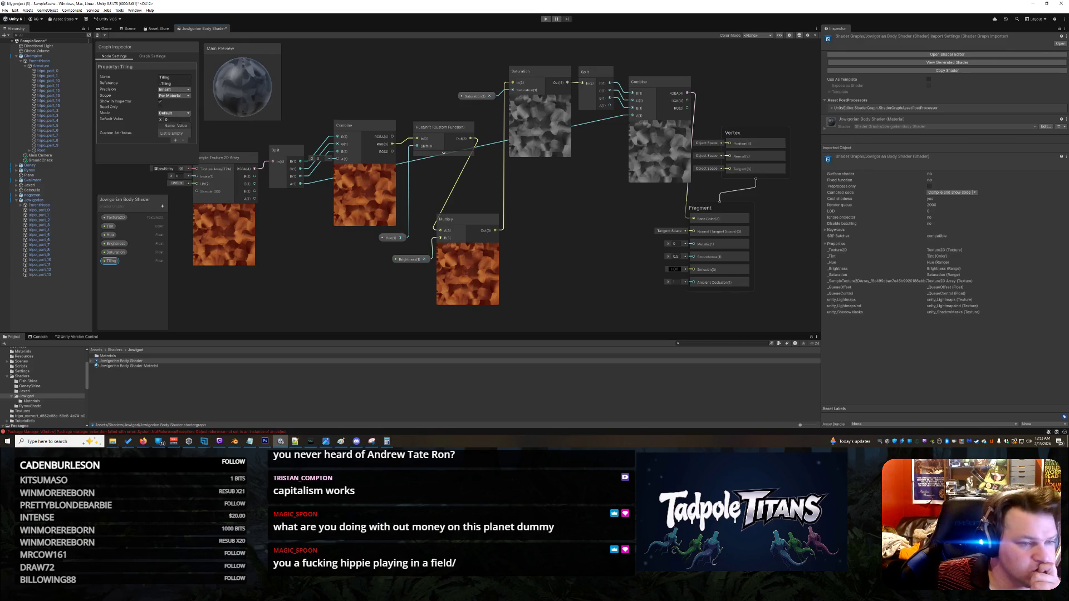
left_click(168, 113)
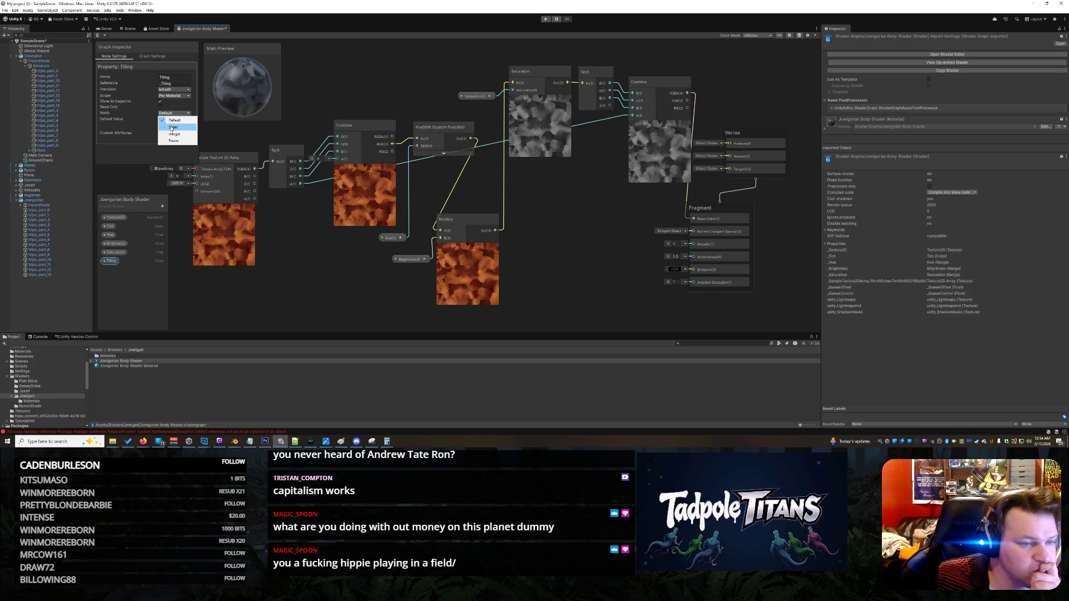
left_click(172, 127)
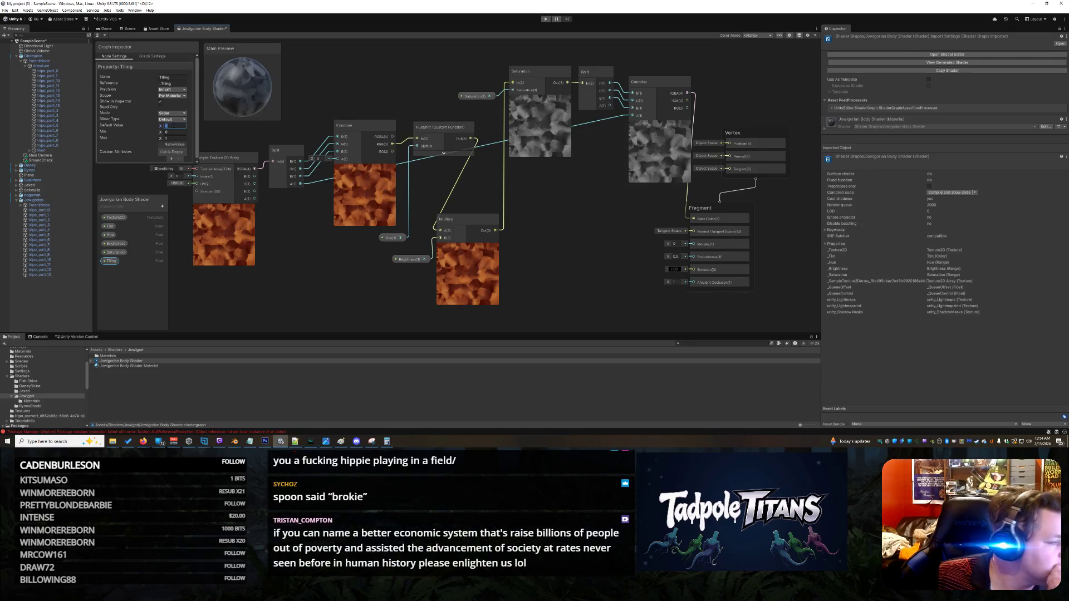
Step: Set the Tiling slider's minimum value to 0
left_click(174, 132)
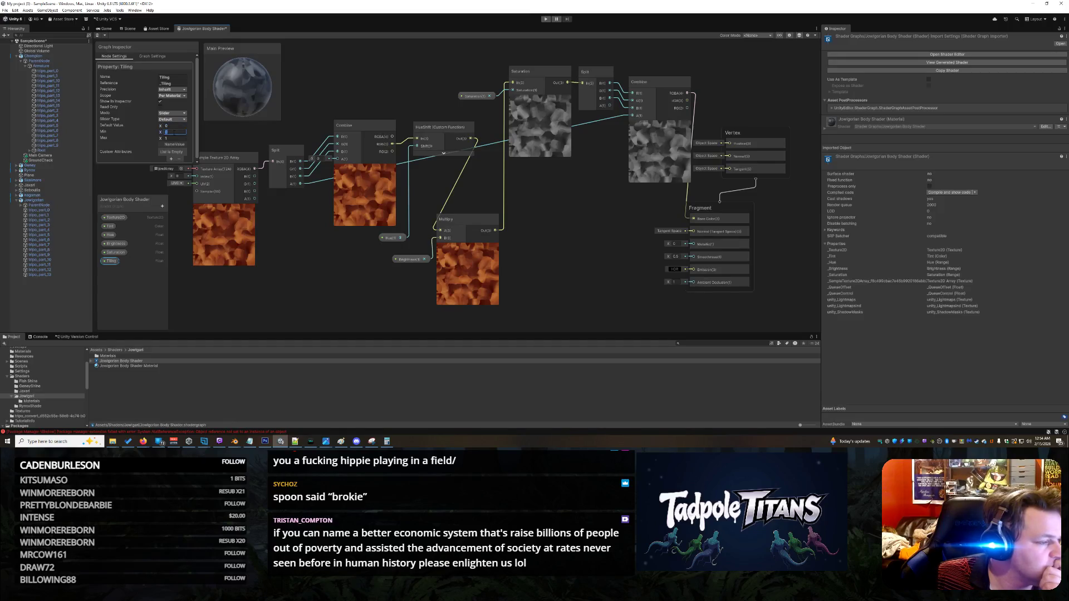
key("alt+Tab")
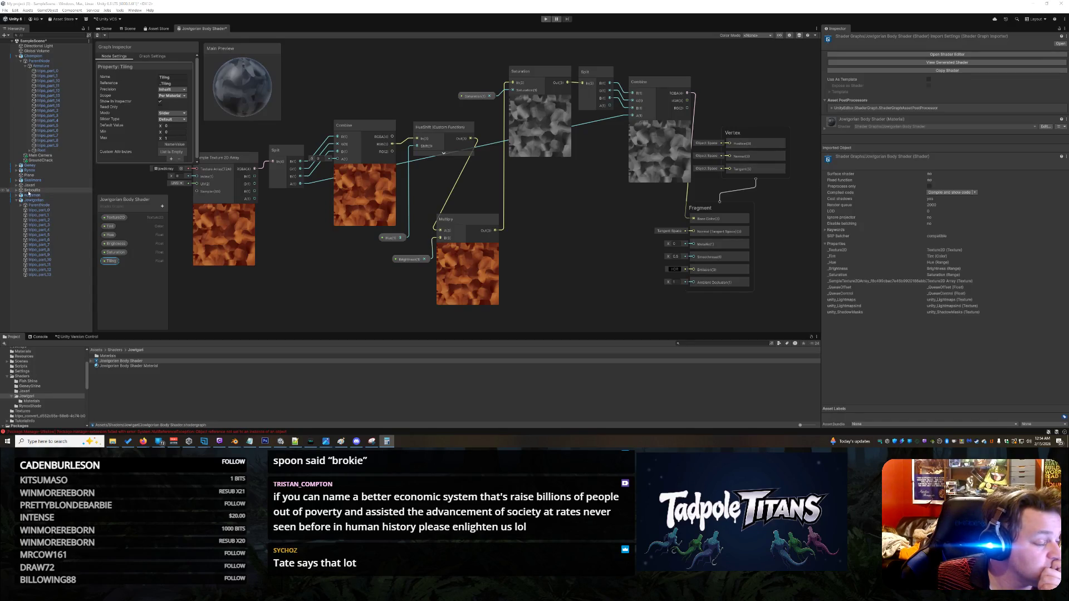
left_click(173, 132)
key("ctrl+v")
key("Return")
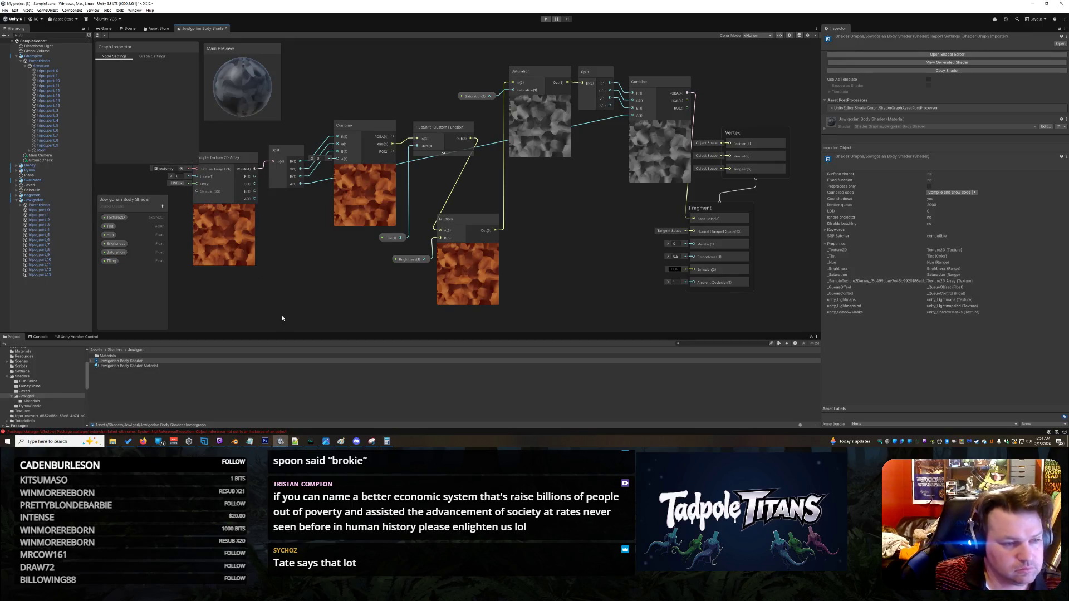
left_click(116, 261)
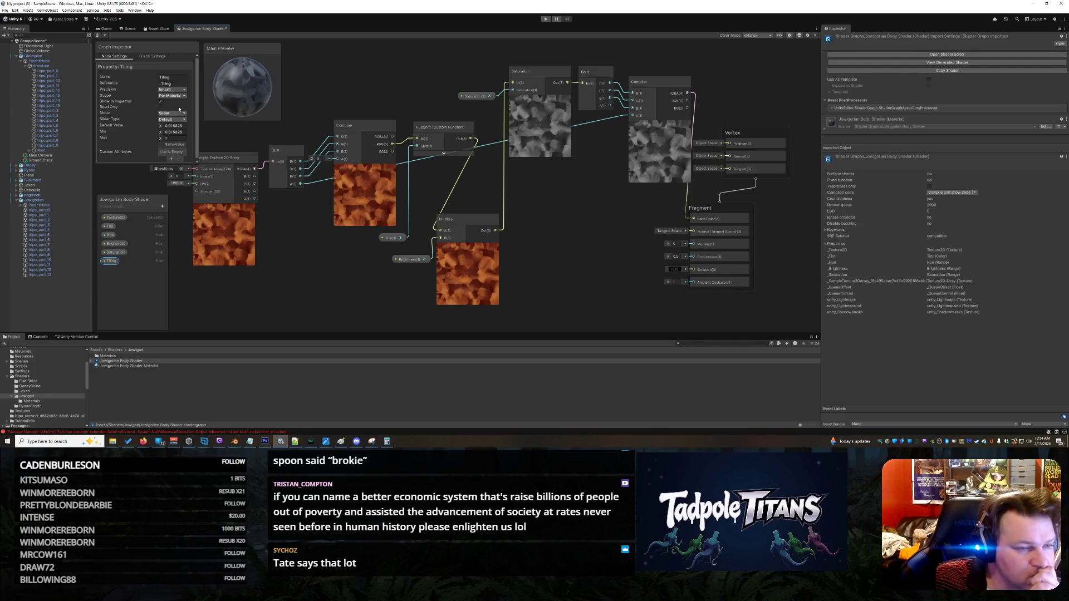
left_click(173, 131)
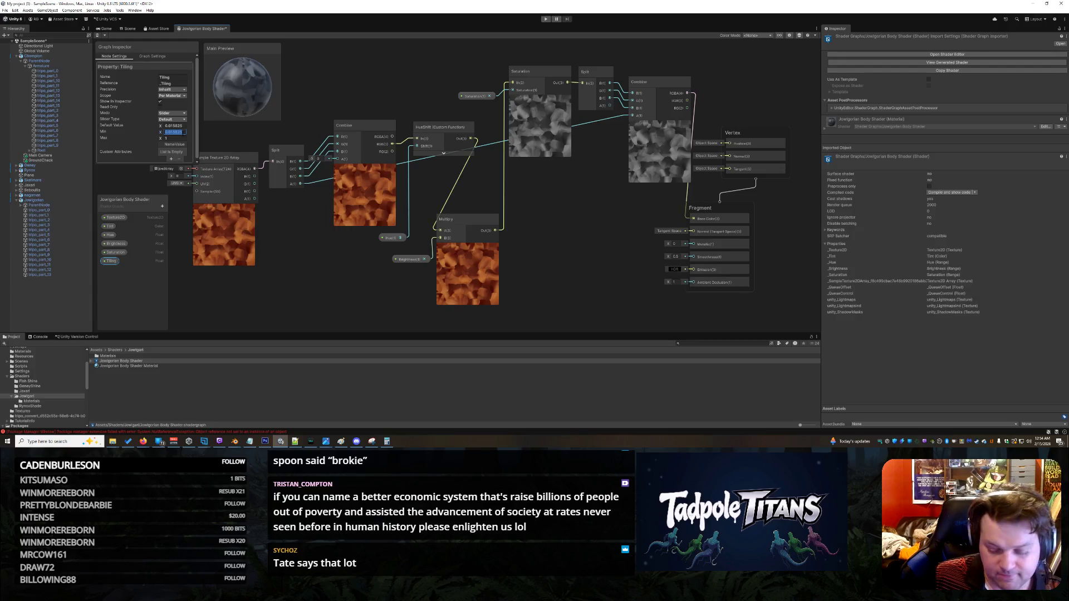
type("0")
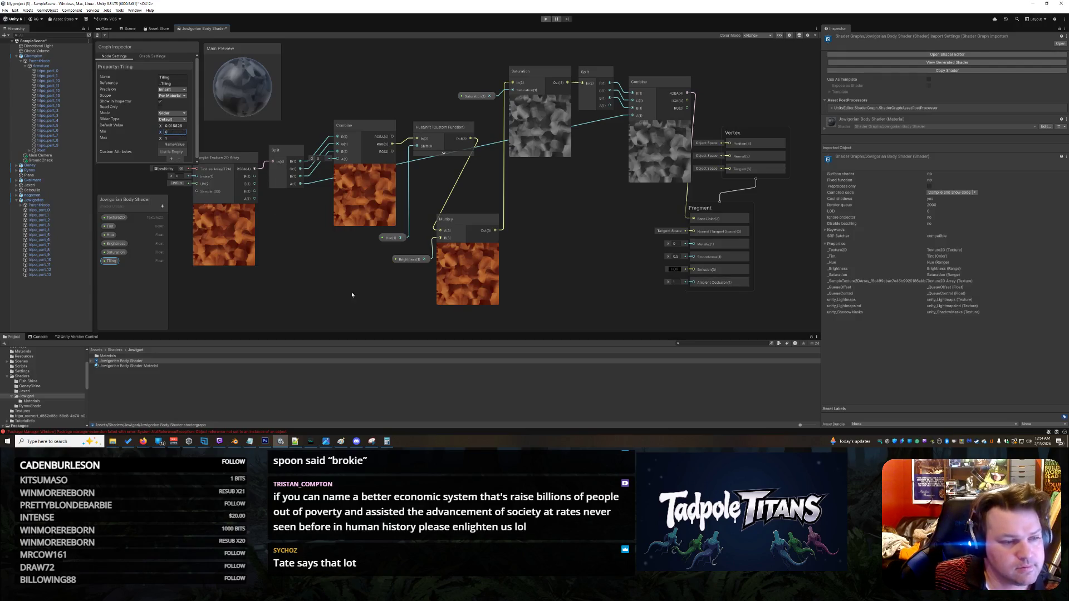
left_click(351, 295)
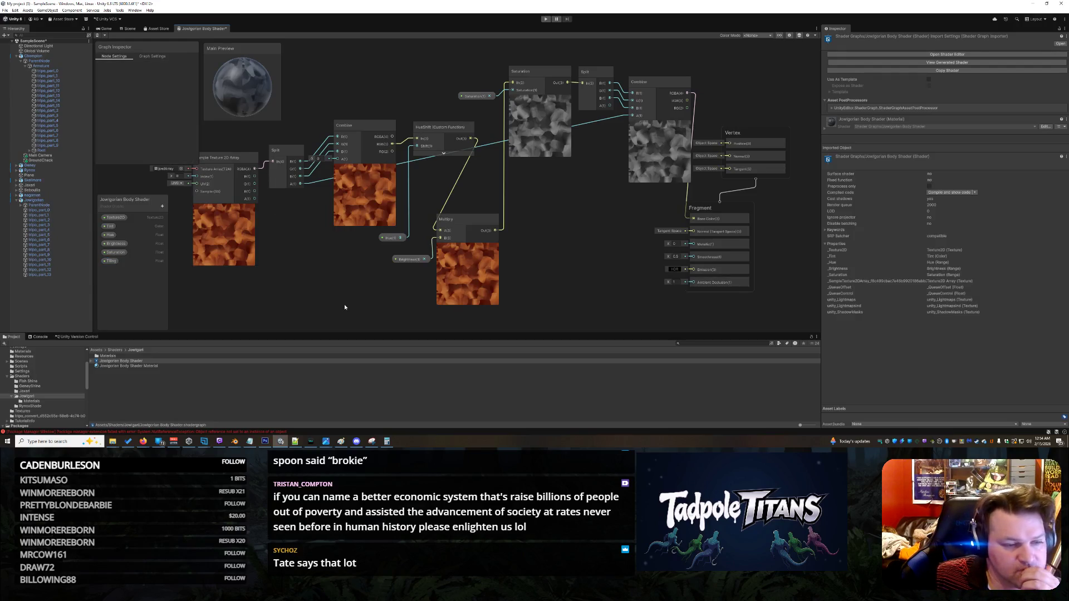
Step: Shrink the Graph Inspector panel and nudge the Split node slightly upward
left_click(151, 57)
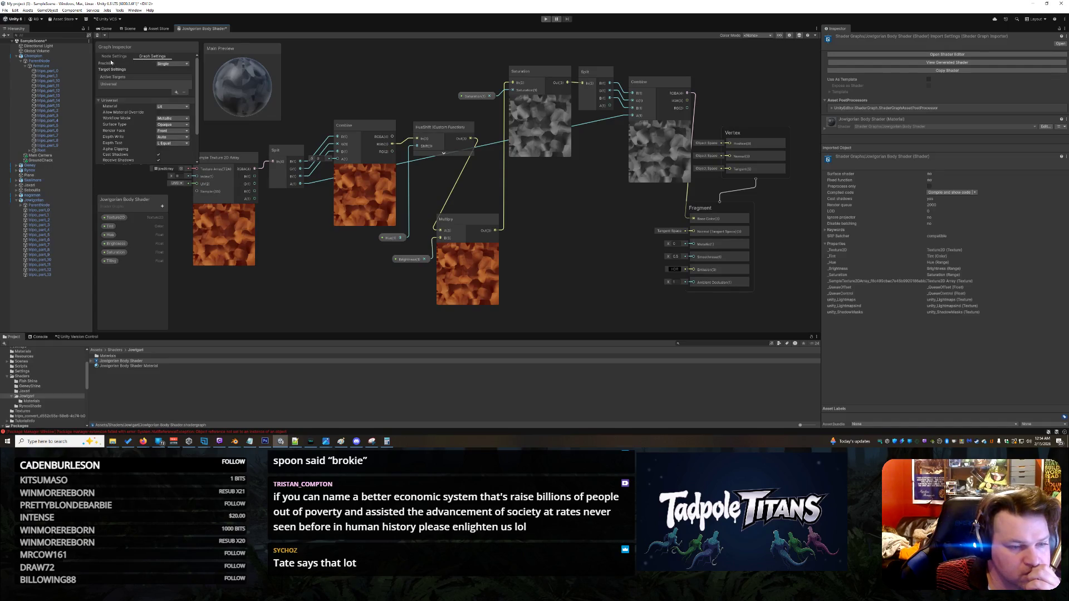
left_click(113, 57)
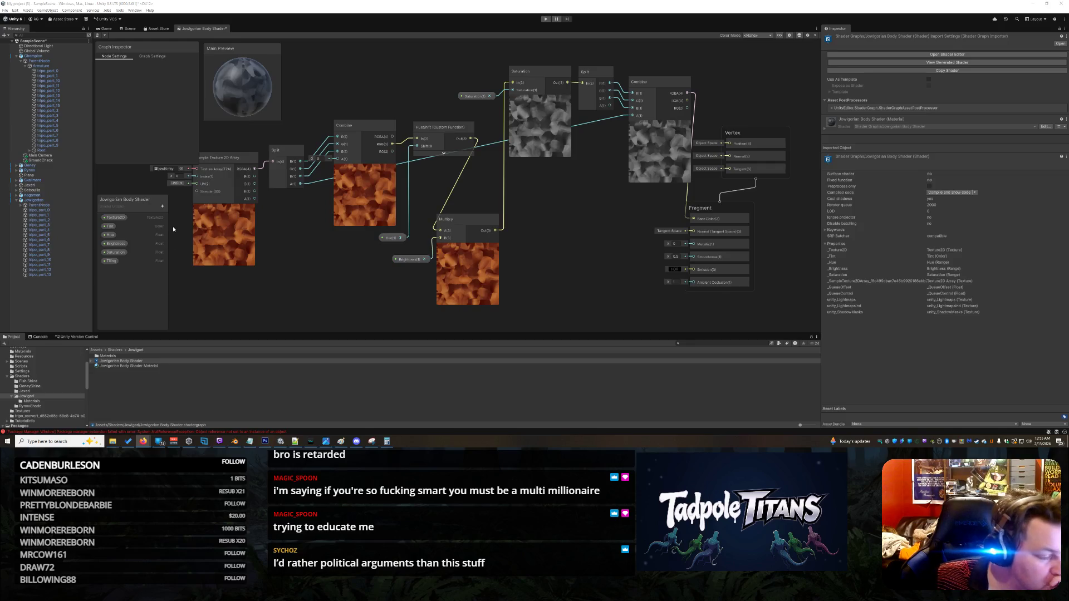
left_click(130, 164)
left_click_drag(130, 164, 134, 146)
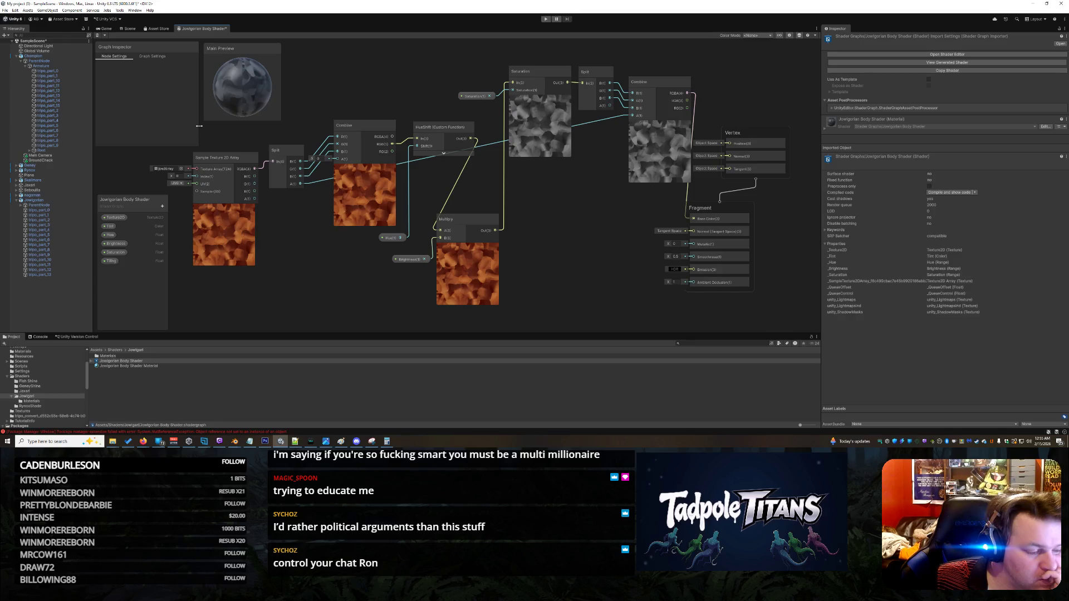
left_click_drag(199, 126, 181, 126)
left_click_drag(244, 50, 224, 50)
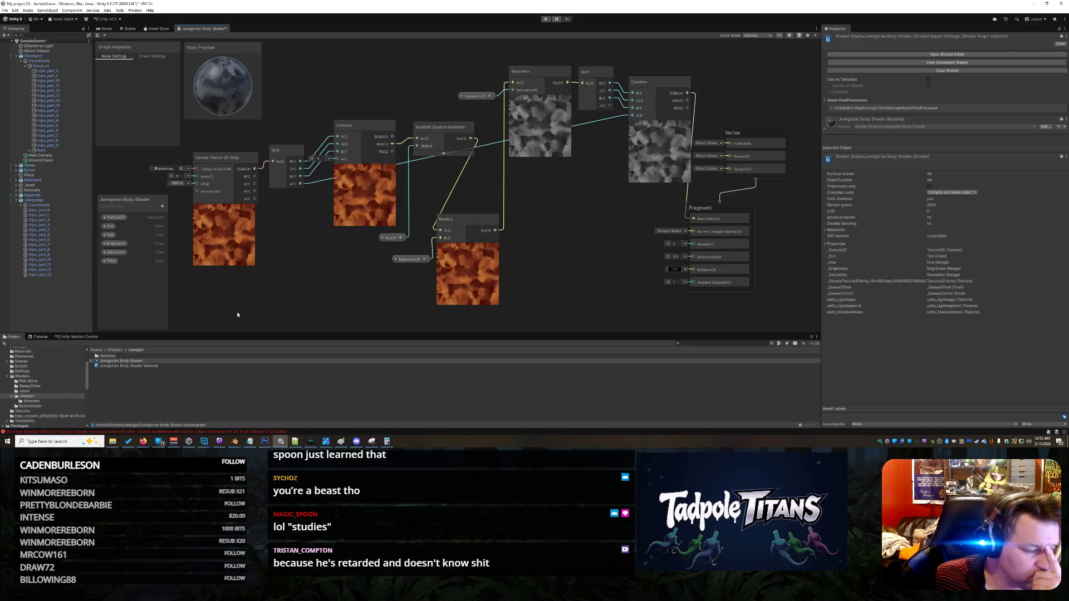
left_click_drag(281, 153, 283, 147)
left_click(293, 297)
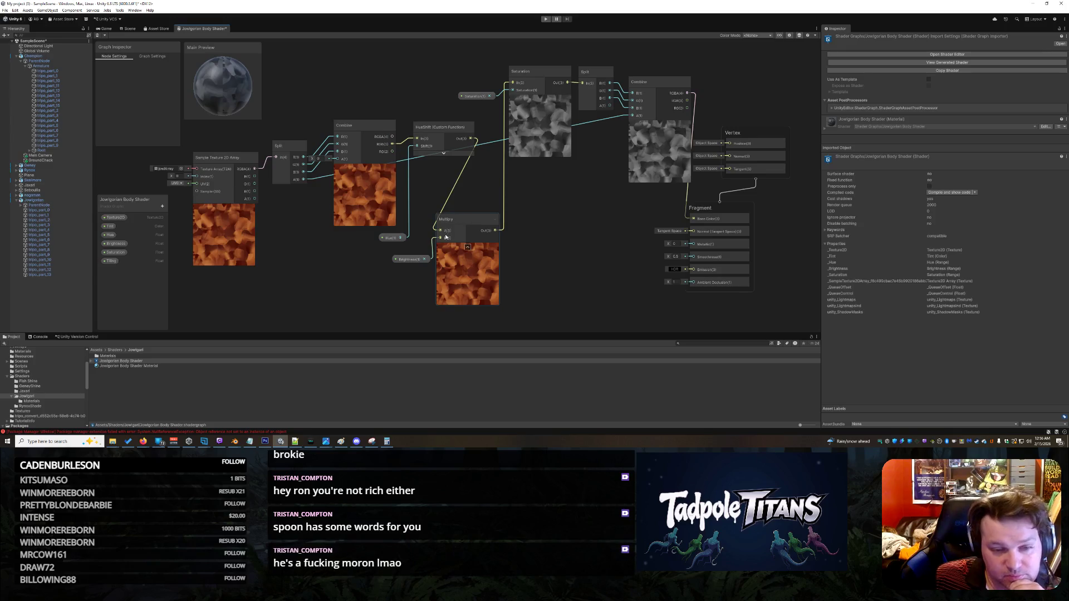
Step: Nudge the HueShift, Multiply, Brightness, Hue and Combine nodes into alignment
left_click_drag(442, 130, 433, 123)
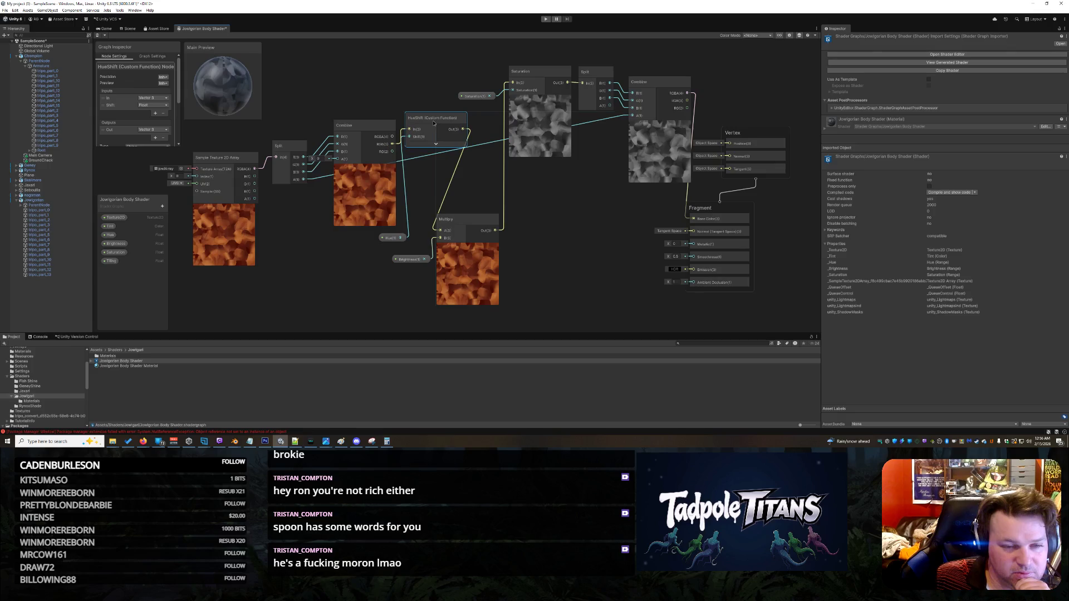
left_click_drag(463, 224, 462, 223)
left_click_drag(409, 260, 385, 238)
left_click_drag(425, 123, 428, 122)
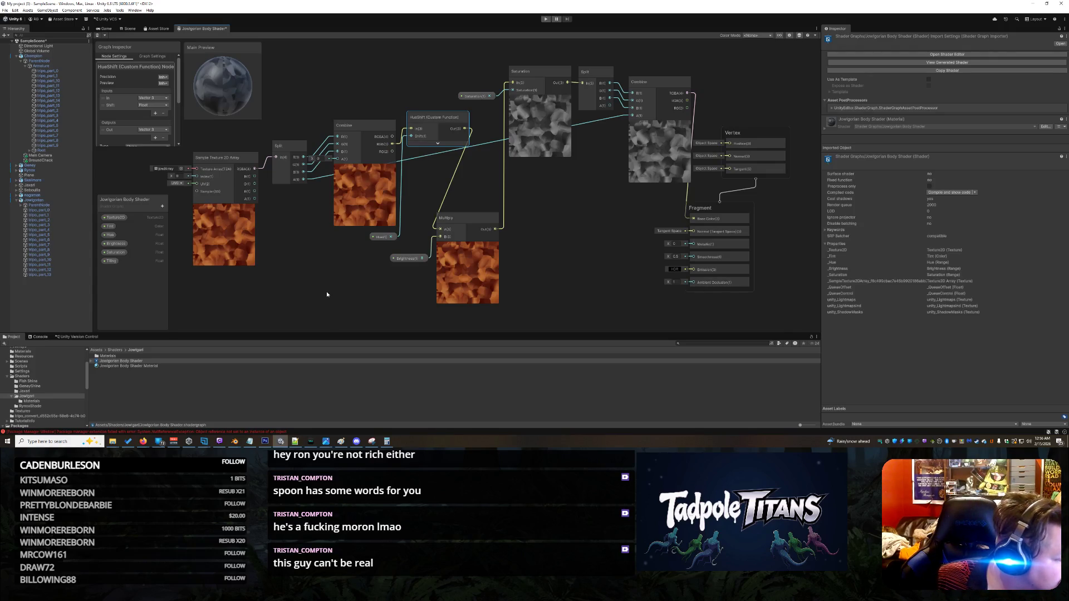
key("alt+Tab")
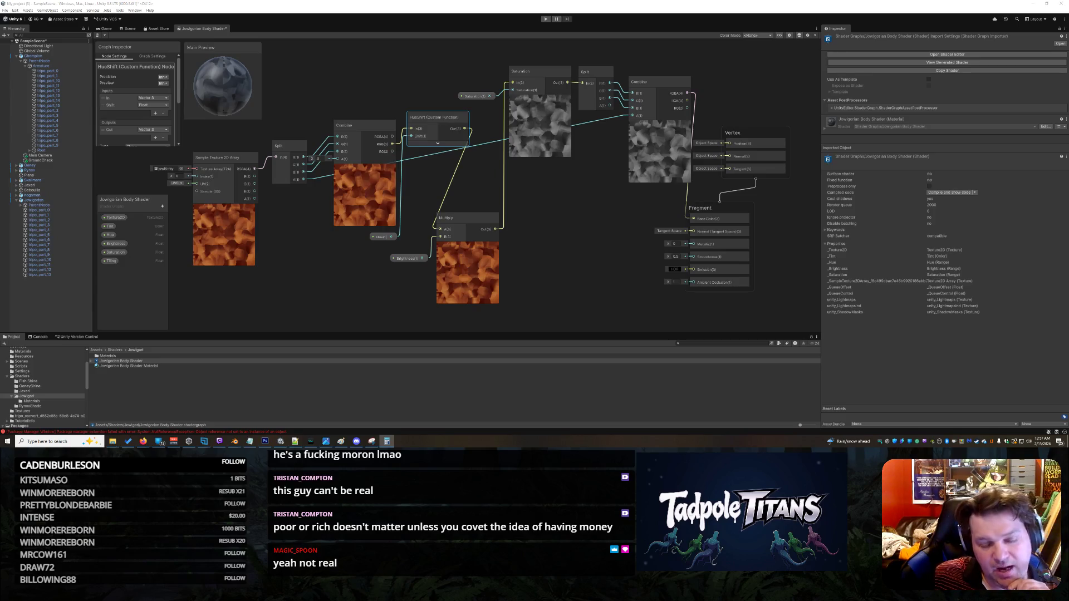
left_click_drag(366, 131, 359, 129)
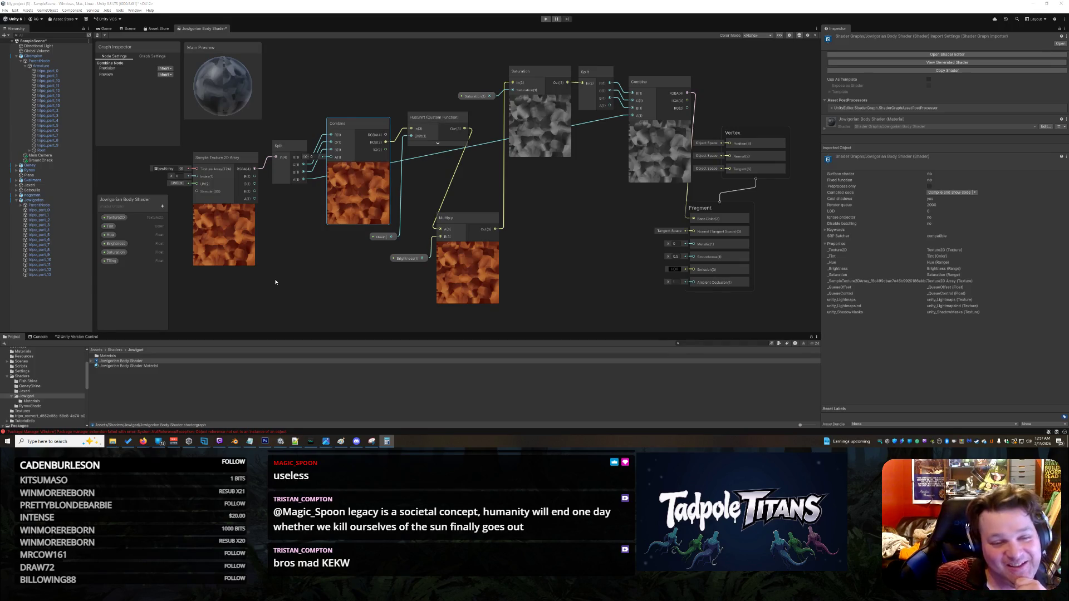
left_click_drag(351, 124, 349, 116)
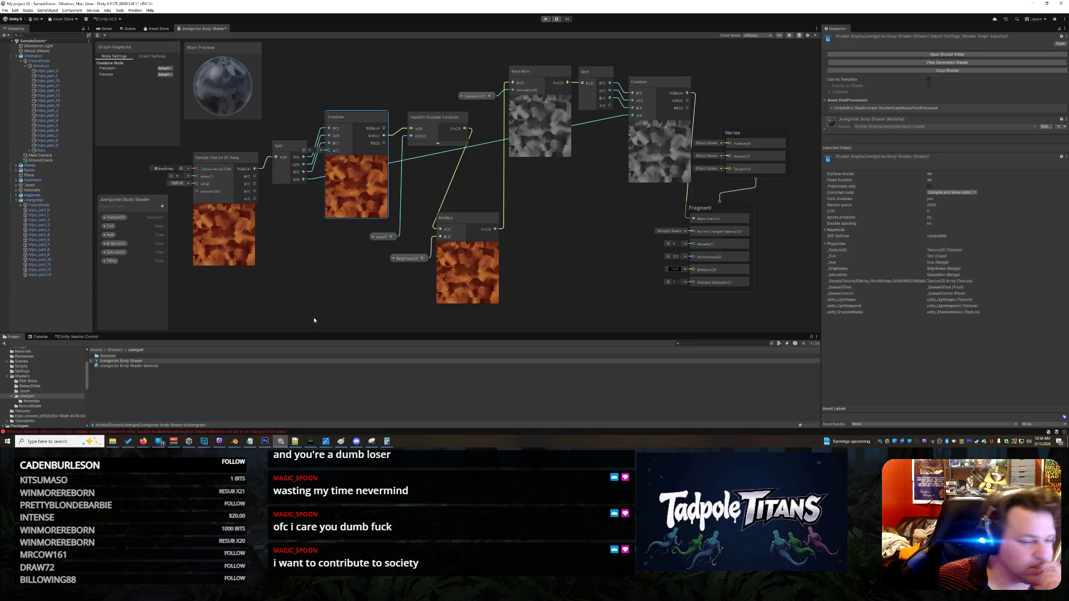
Step: Add a Tiling And Offset node below Combine and shift Sample Texture 2D Array left
right_click(305, 271)
left_click(334, 281)
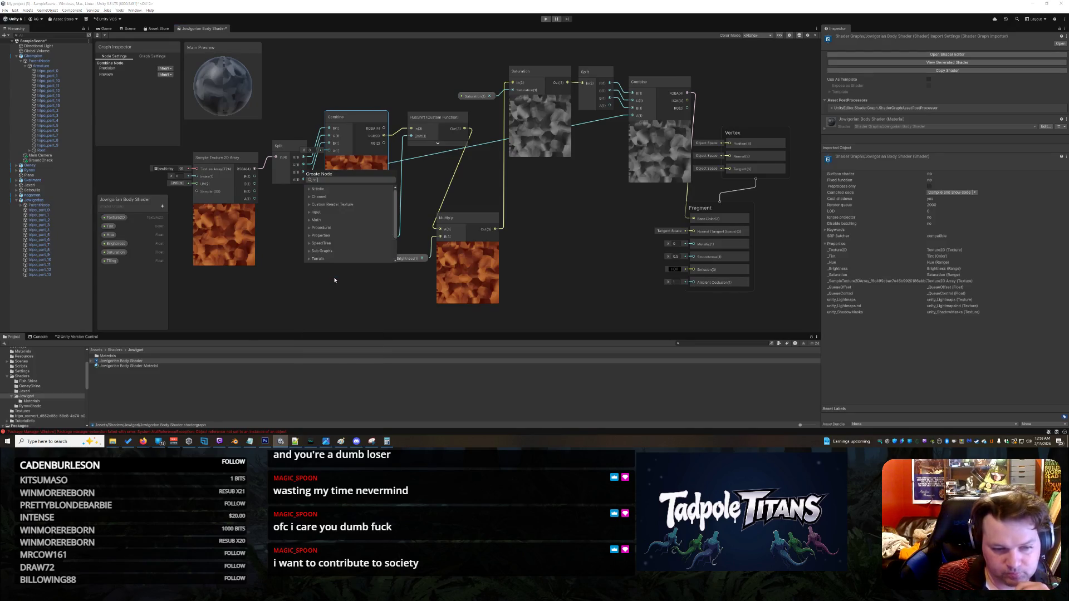
type("til")
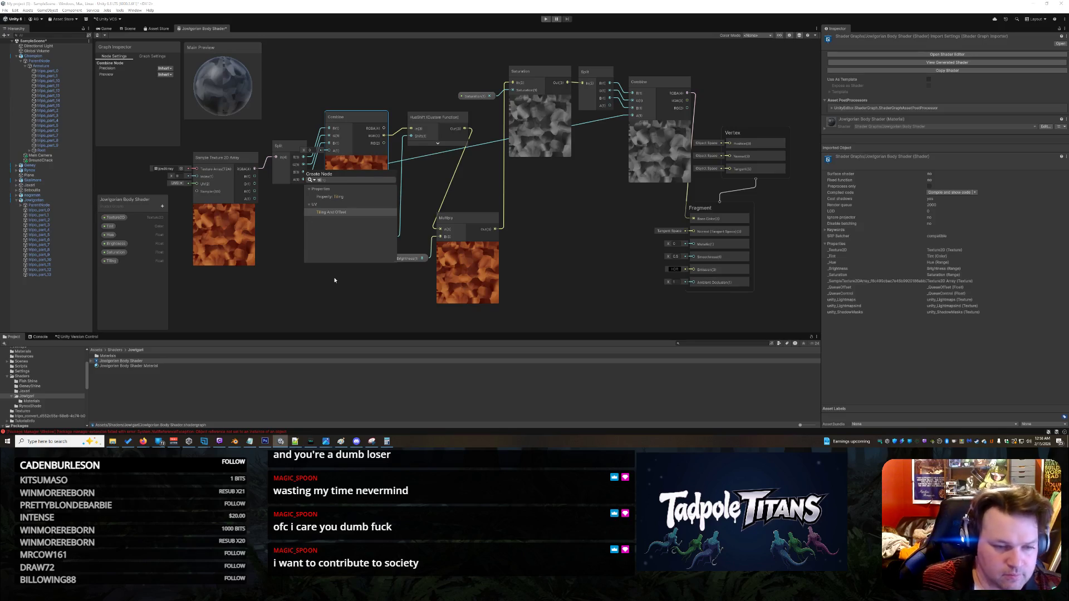
left_click(363, 216)
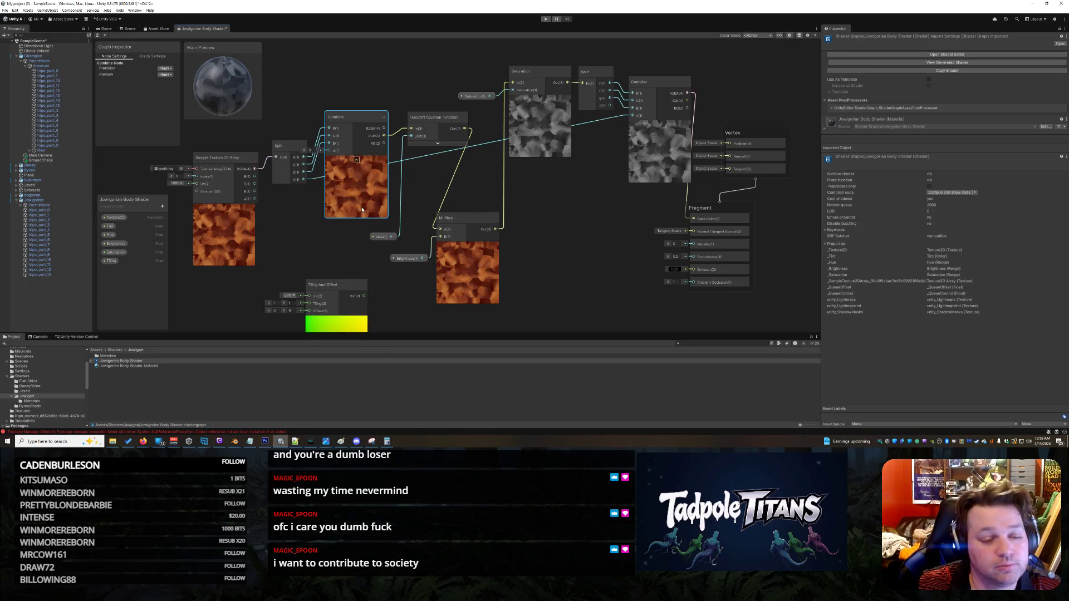
left_click_drag(328, 277, 326, 239)
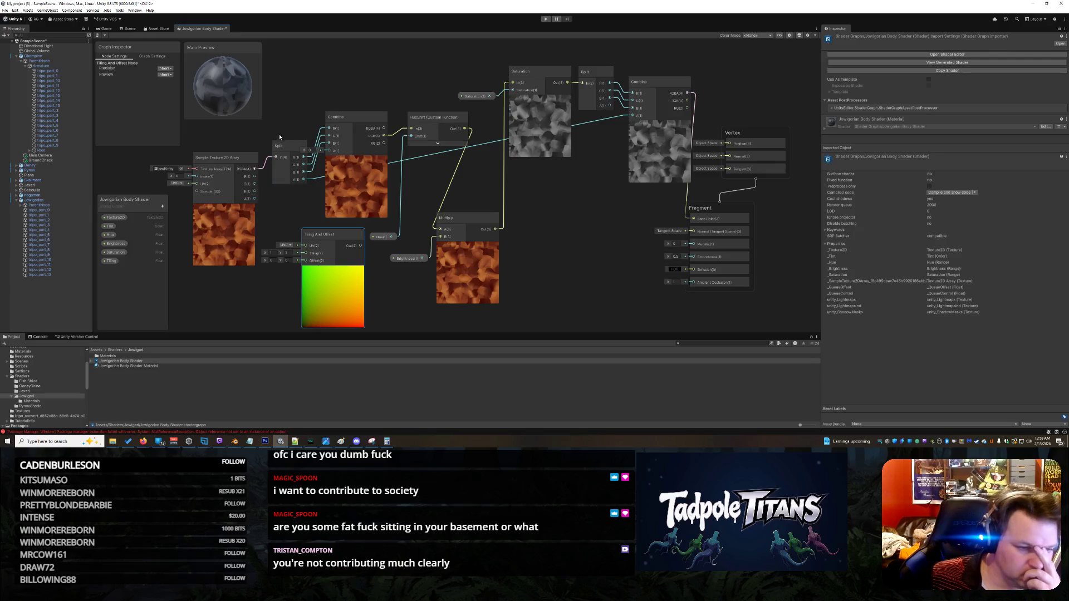
left_click_drag(234, 158, 220, 159)
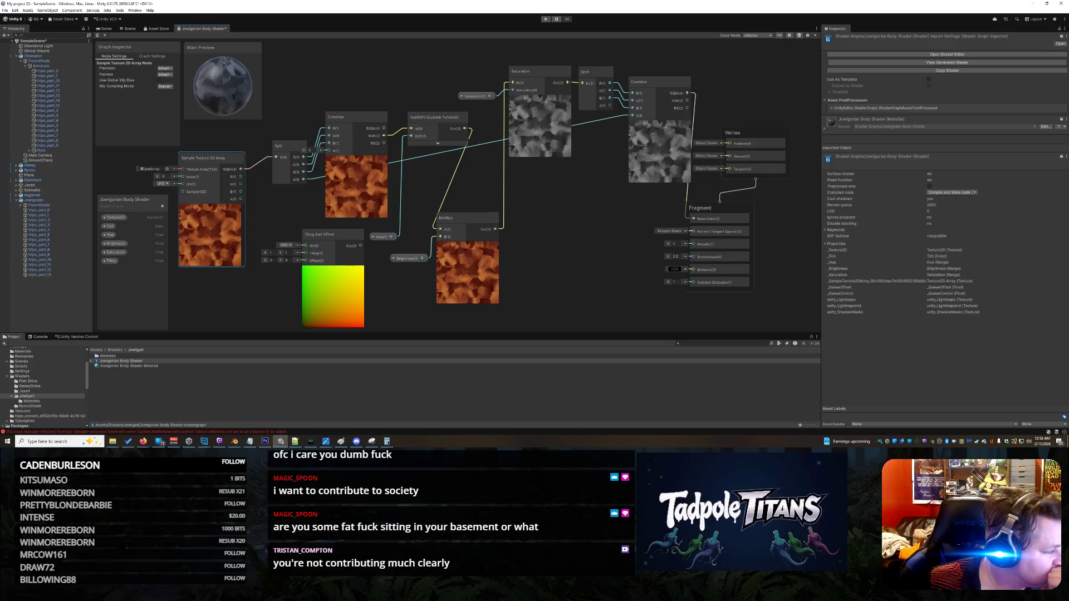
Step: Feed the Tiling property into Tiling And Offset and wire its output to the texture's UV
left_click(110, 260)
left_click_drag(258, 316, 302, 257)
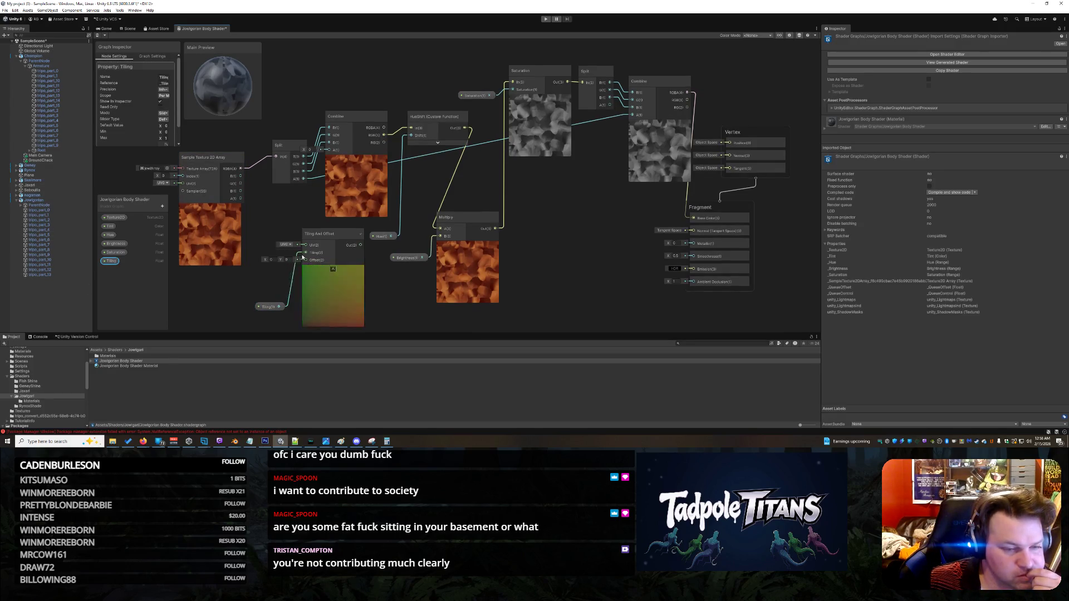
left_click_drag(268, 306, 246, 285)
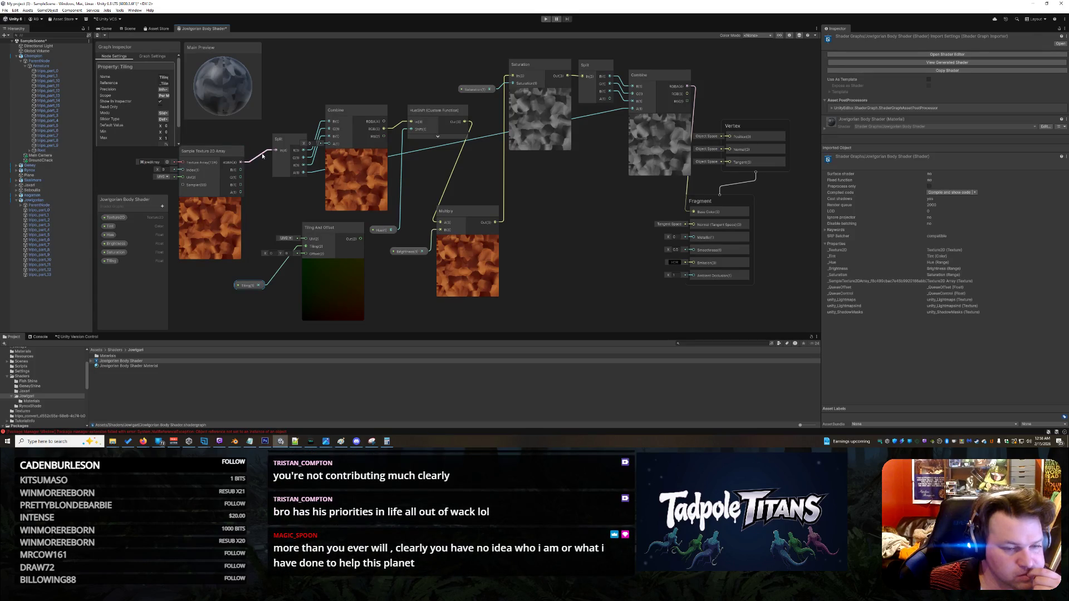
left_click_drag(361, 238, 183, 177)
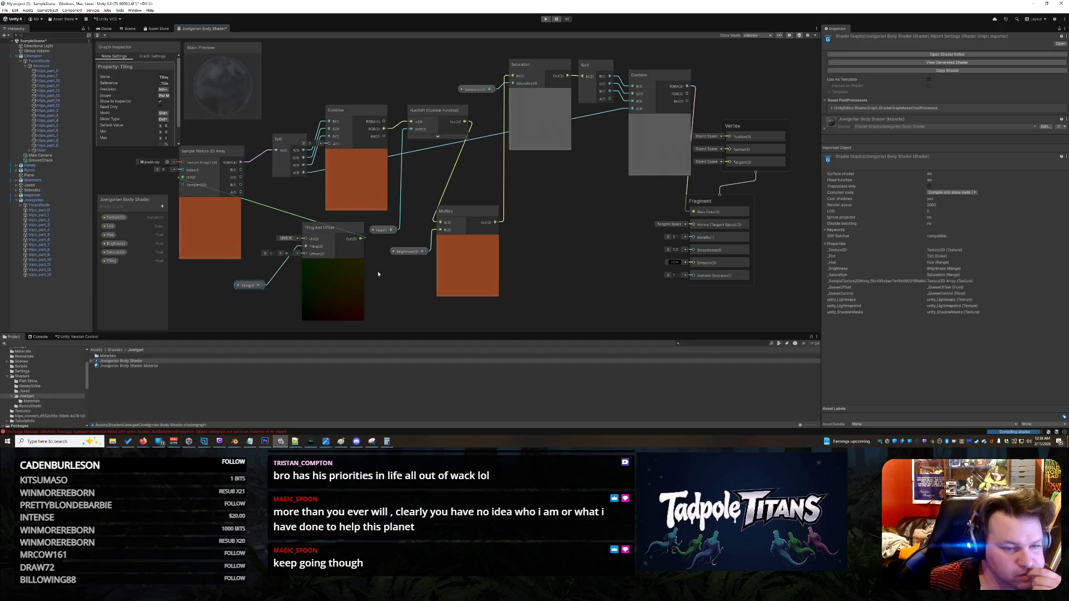
left_click_drag(245, 283, 217, 286)
left_click_drag(333, 232, 295, 238)
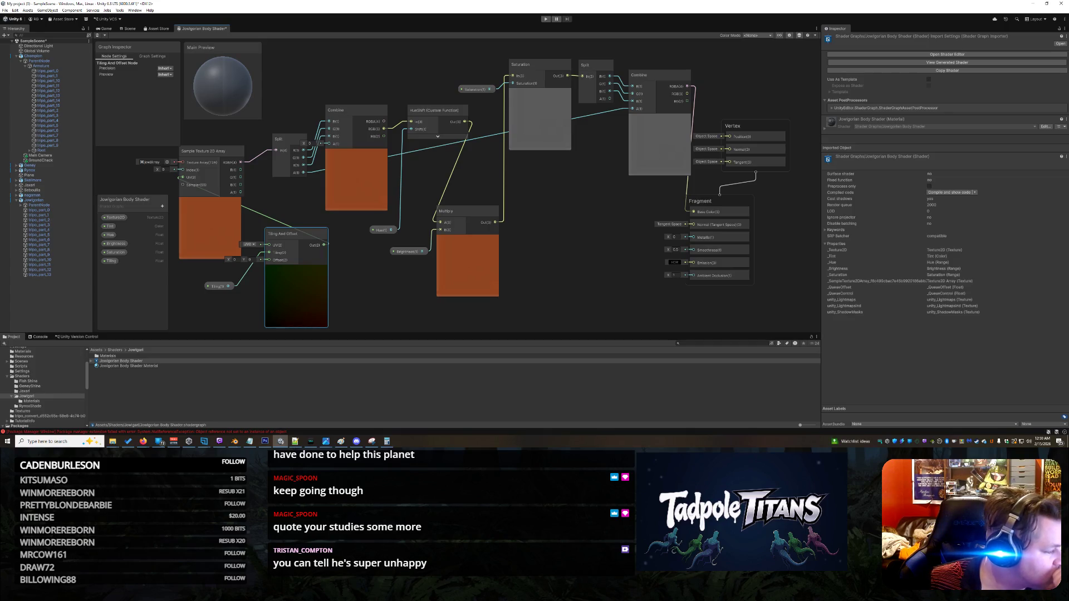
Step: Save and close the body shader graph
right_click(197, 30)
left_click(214, 42)
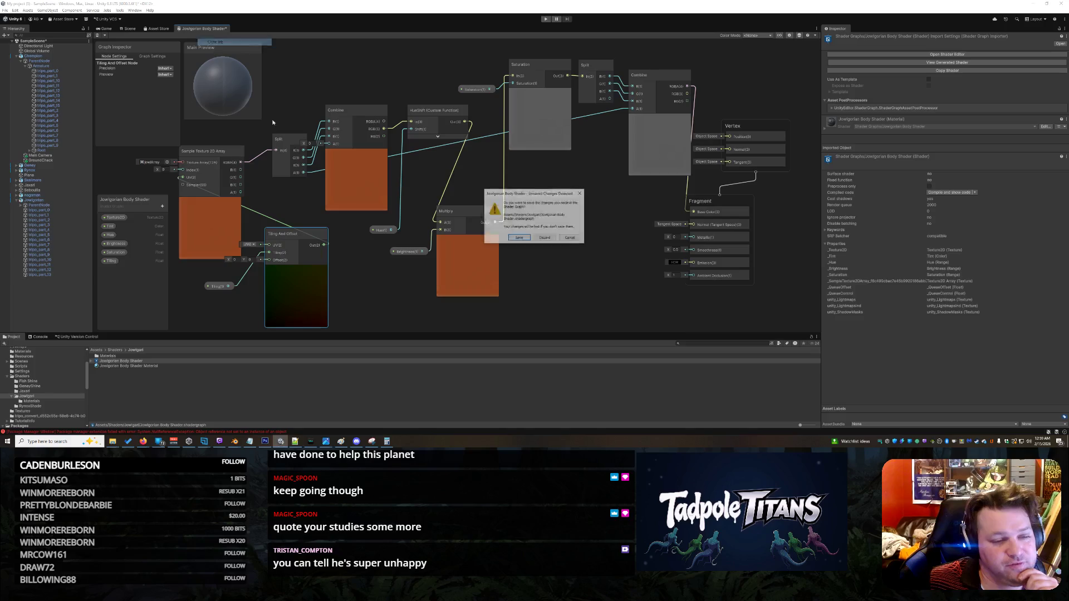
left_click(519, 239)
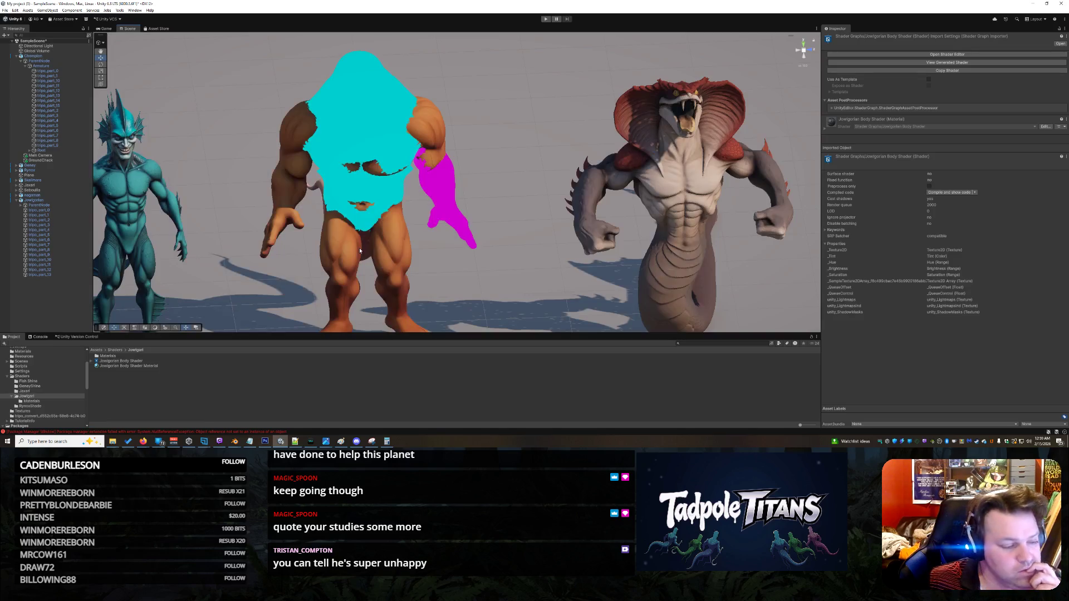
Step: Set the middle titan's body material Tiling to .5
left_click(395, 190)
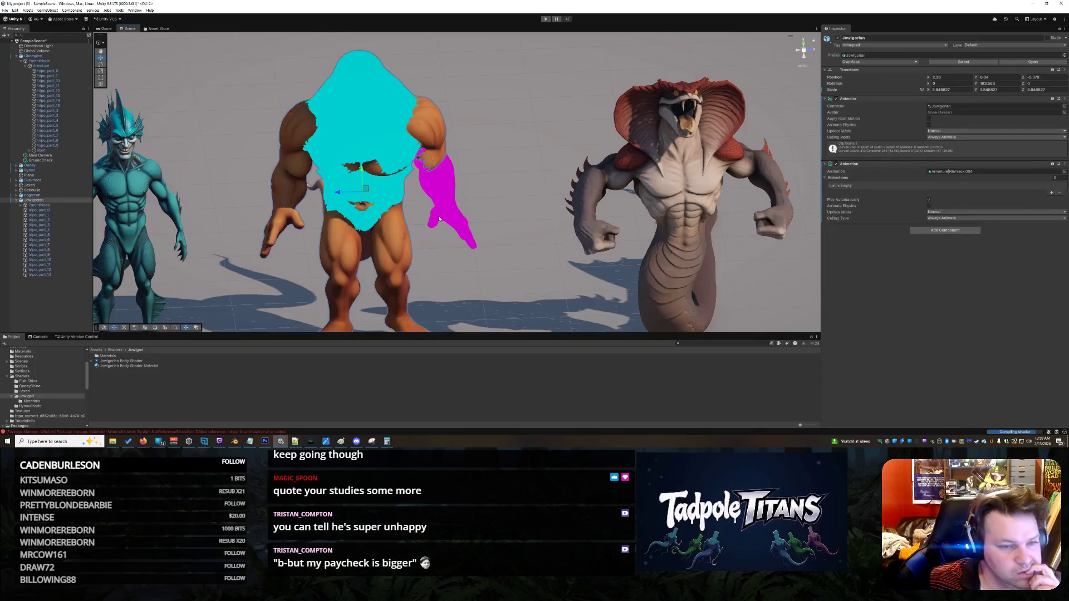
left_click(381, 139)
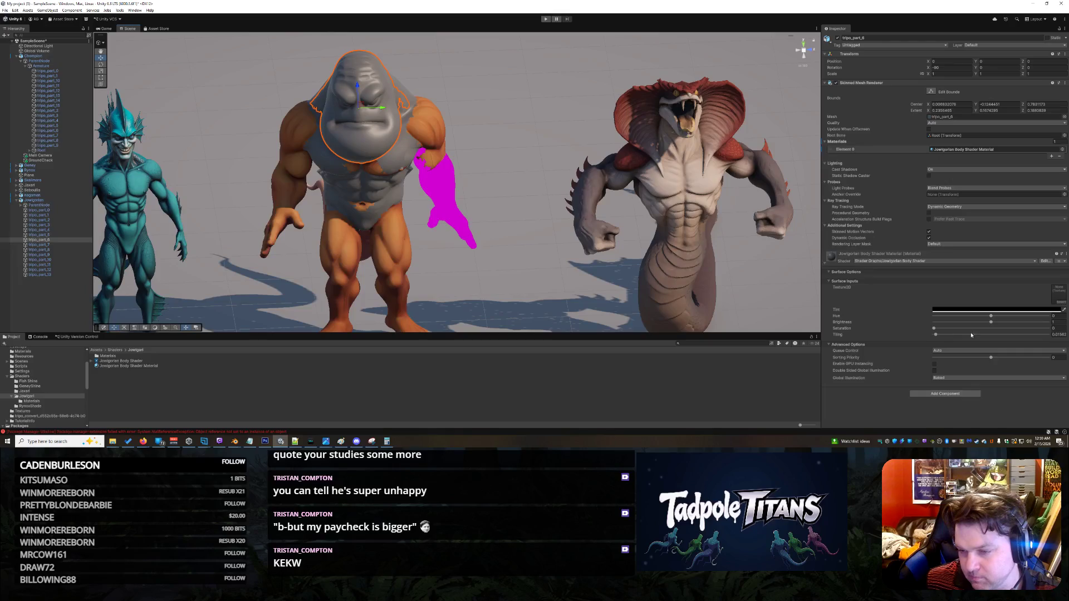
left_click(1058, 334)
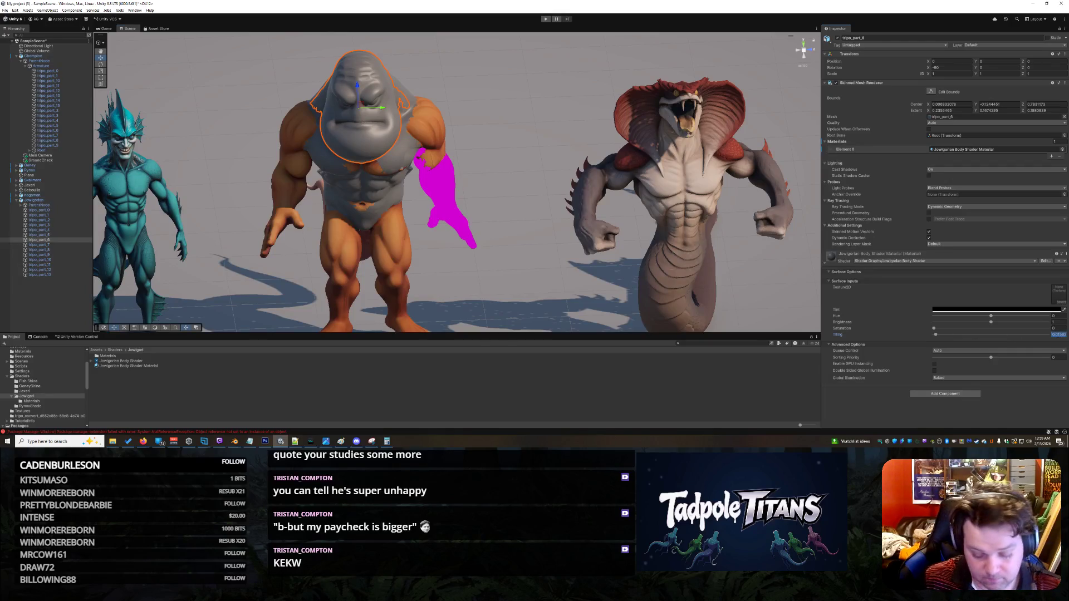
type("1")
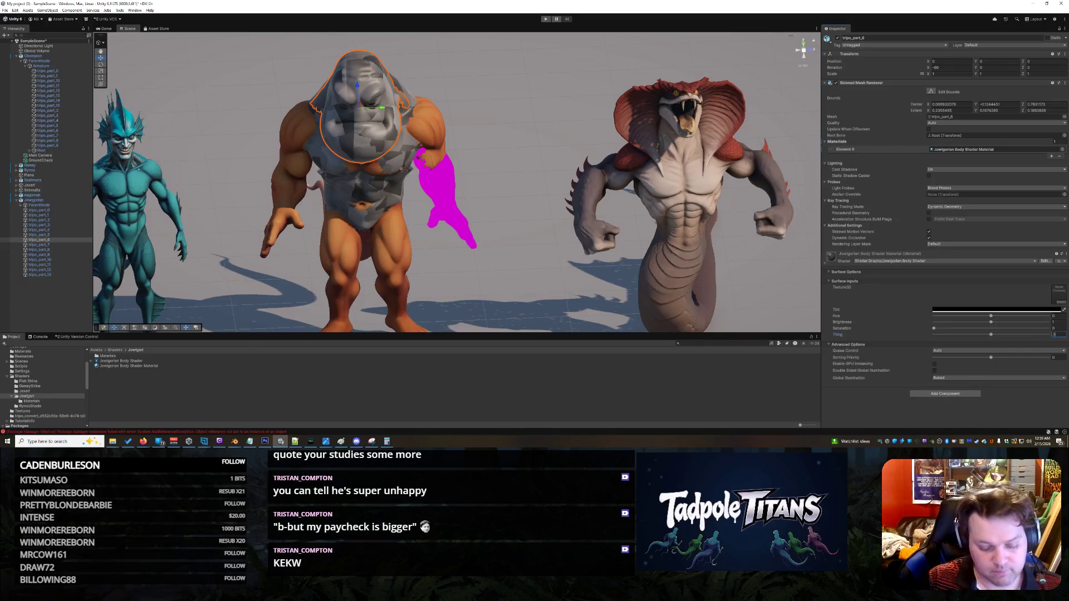
key("BackSpace")
type(".5")
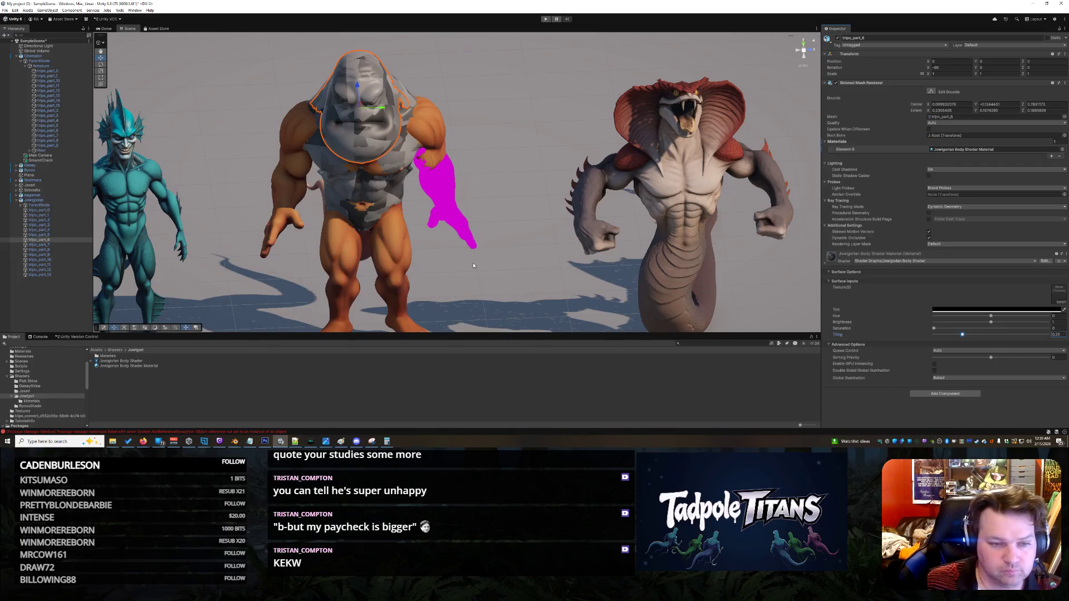
left_click(158, 368)
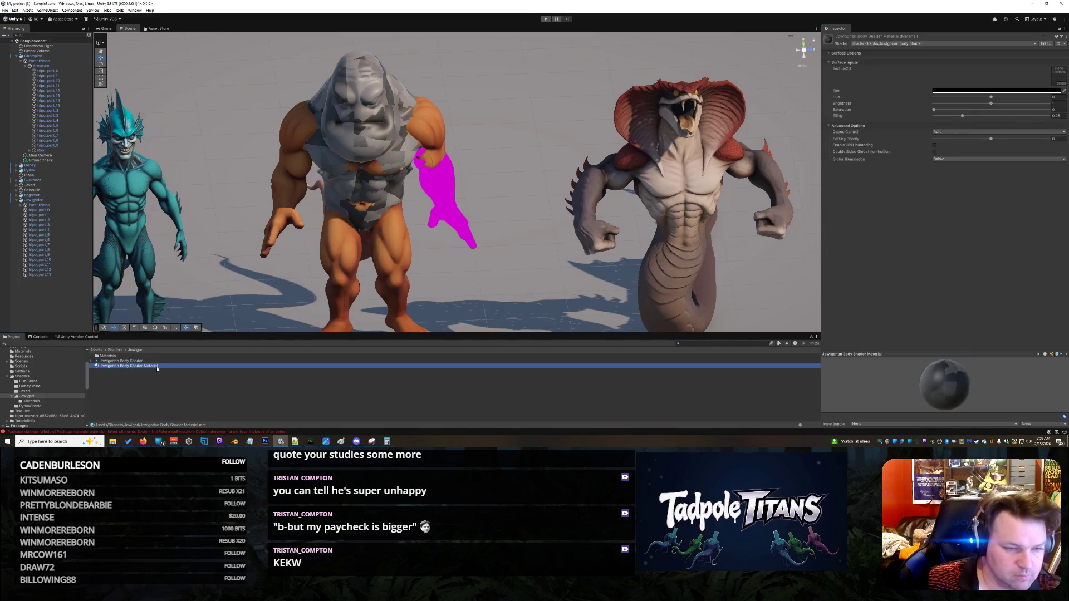
Step: Reopen the Jowgorian Body Shader graph and edit the Tiling property's slider range in the Graph Inspector
double_click(144, 361)
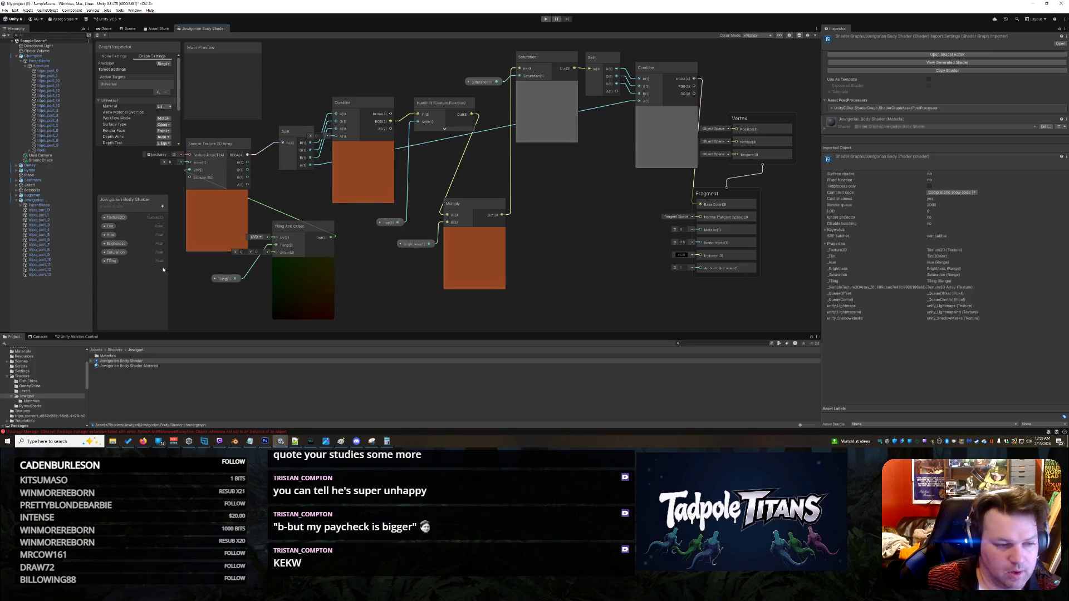
left_click(111, 261)
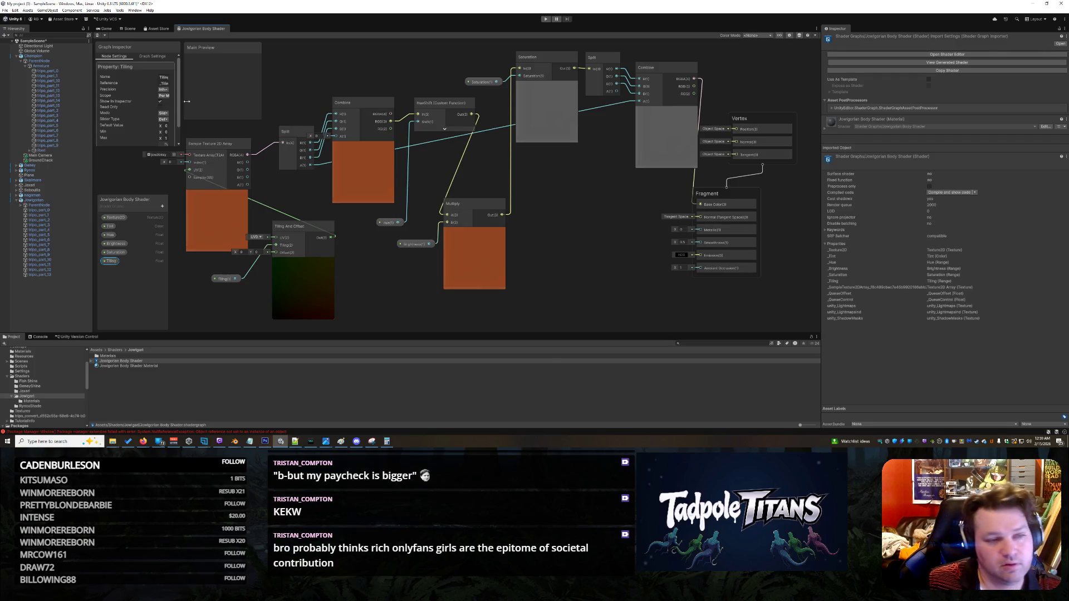
scroll(177, 113, "down", 1)
scroll(177, 112, "down", 1)
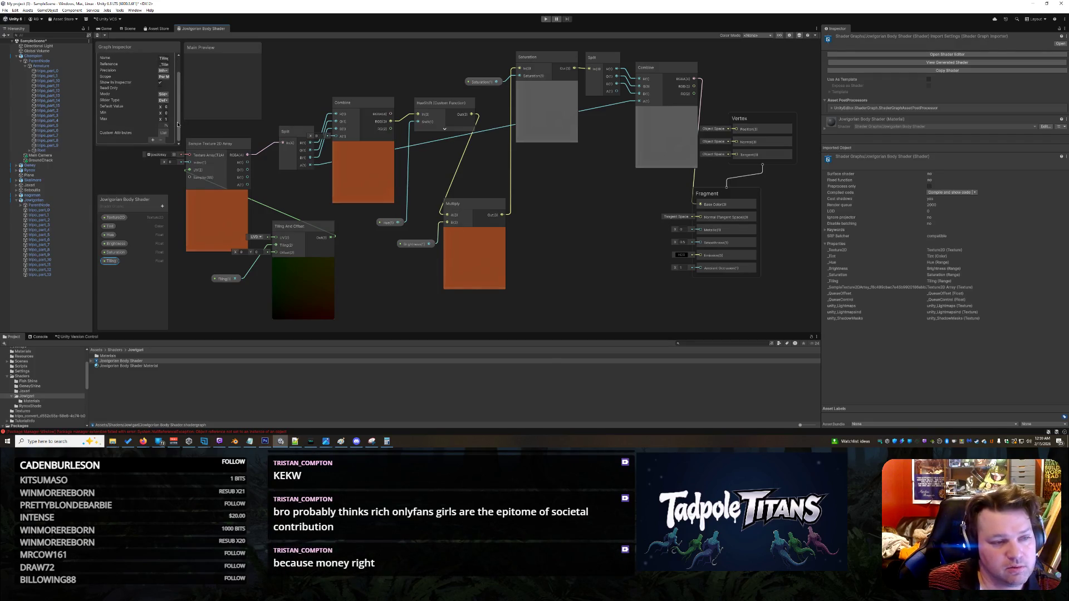
left_click_drag(177, 122, 178, 92)
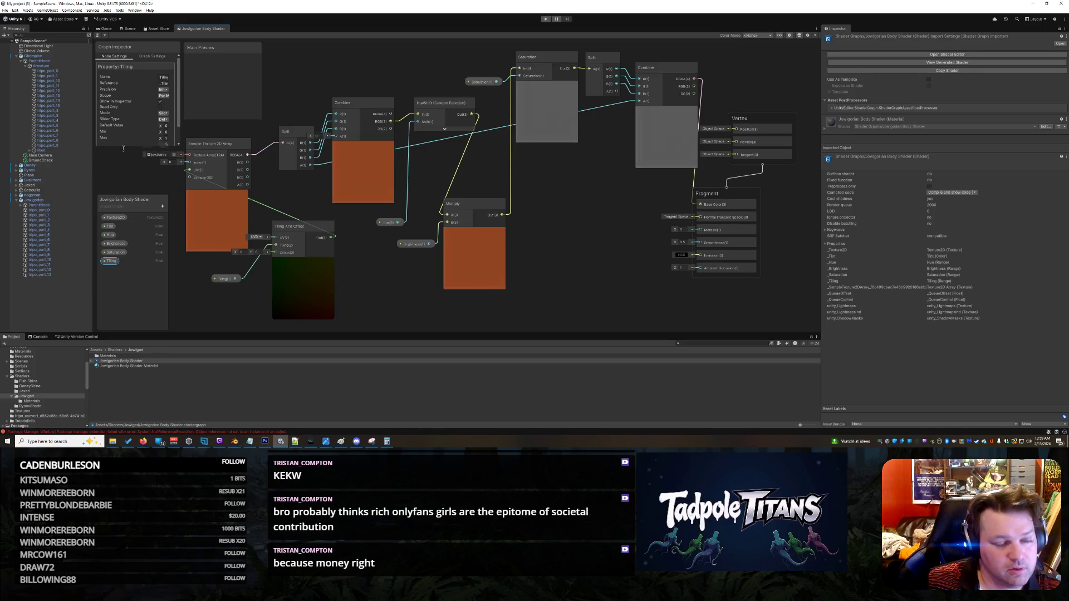
left_click_drag(124, 148, 126, 171)
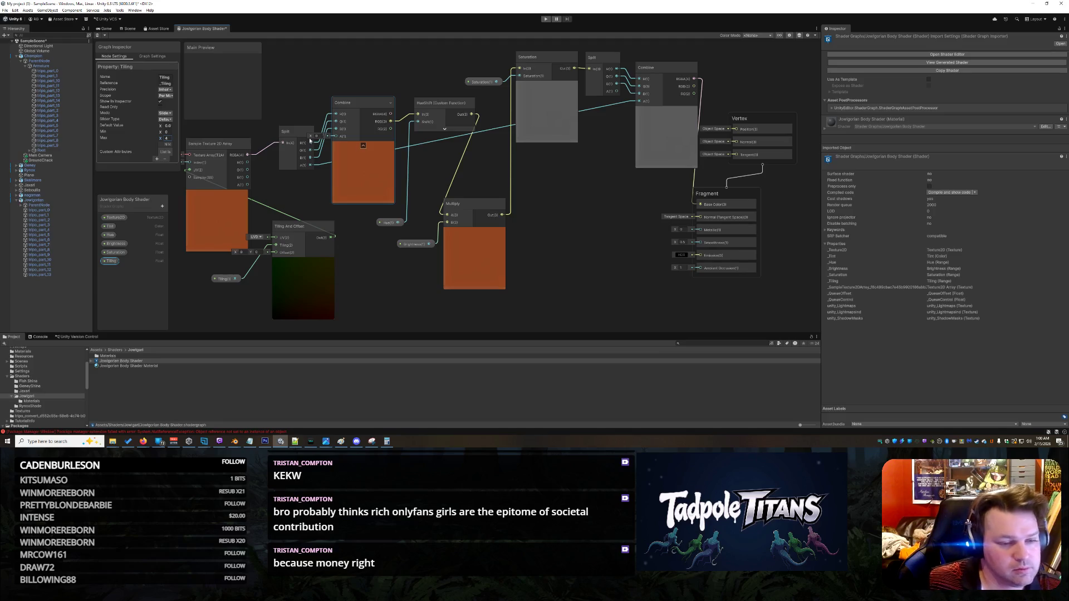
right_click(210, 29)
Step: Save and close the shader graph, reopen it, and move the Sample Texture 2D Array node slightly lower
left_click(228, 39)
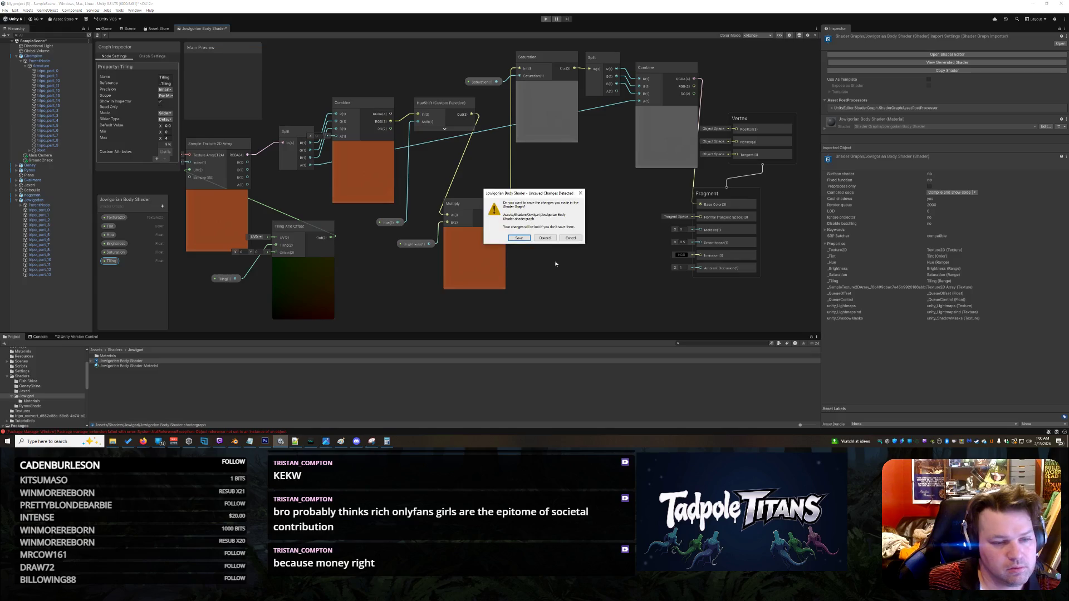
left_click(518, 240)
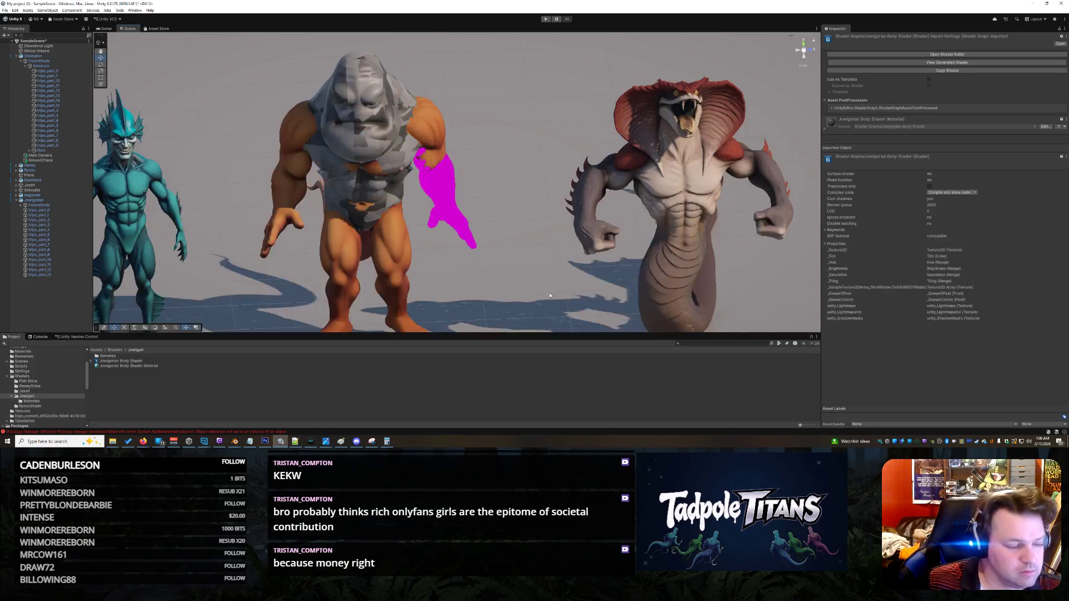
left_click(388, 198)
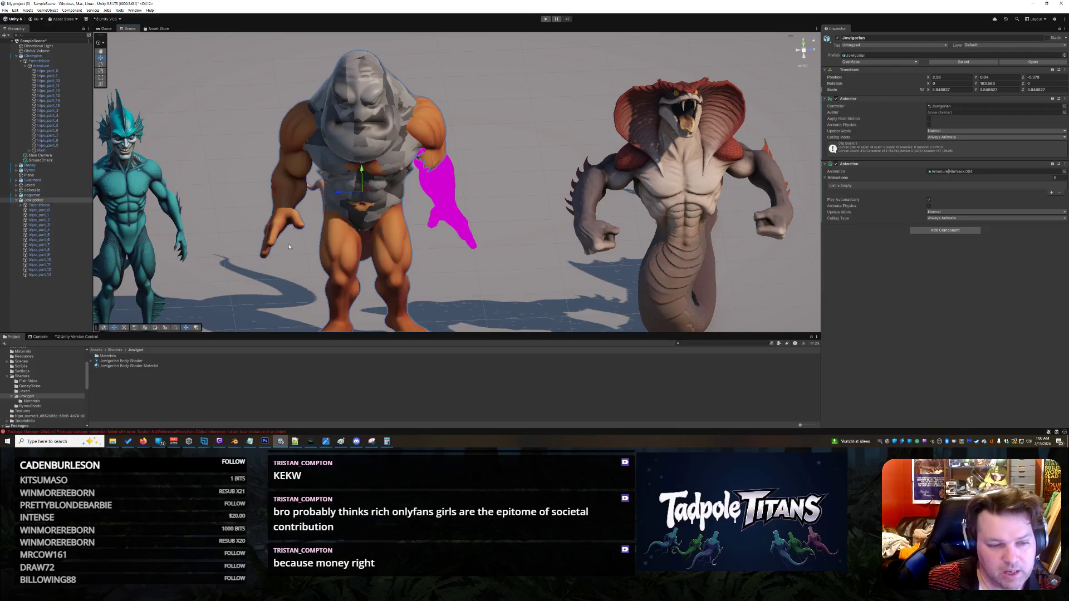
double_click(104, 363)
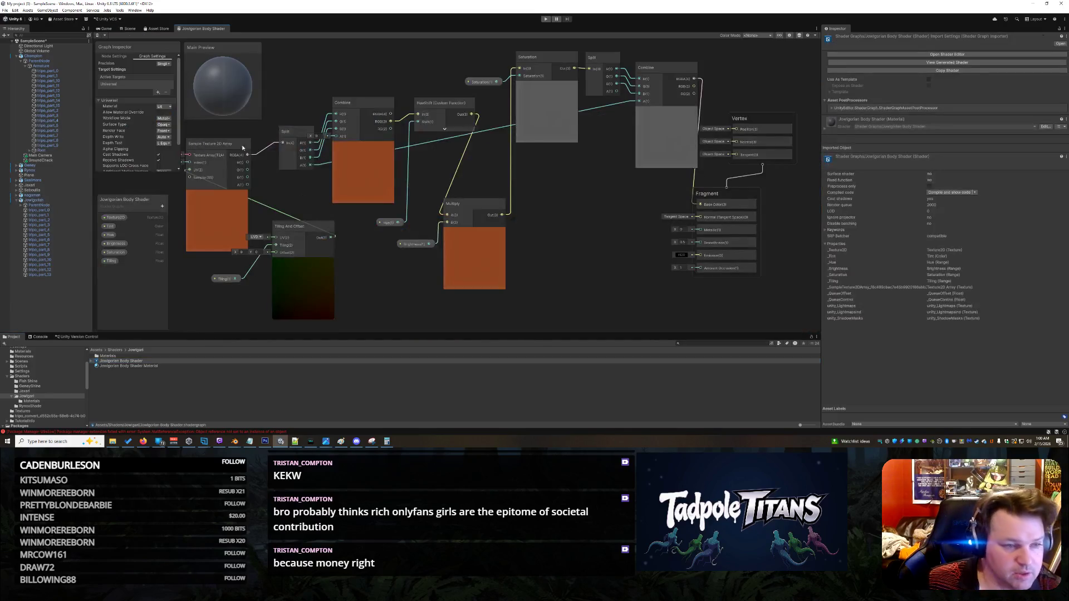
left_click(198, 162)
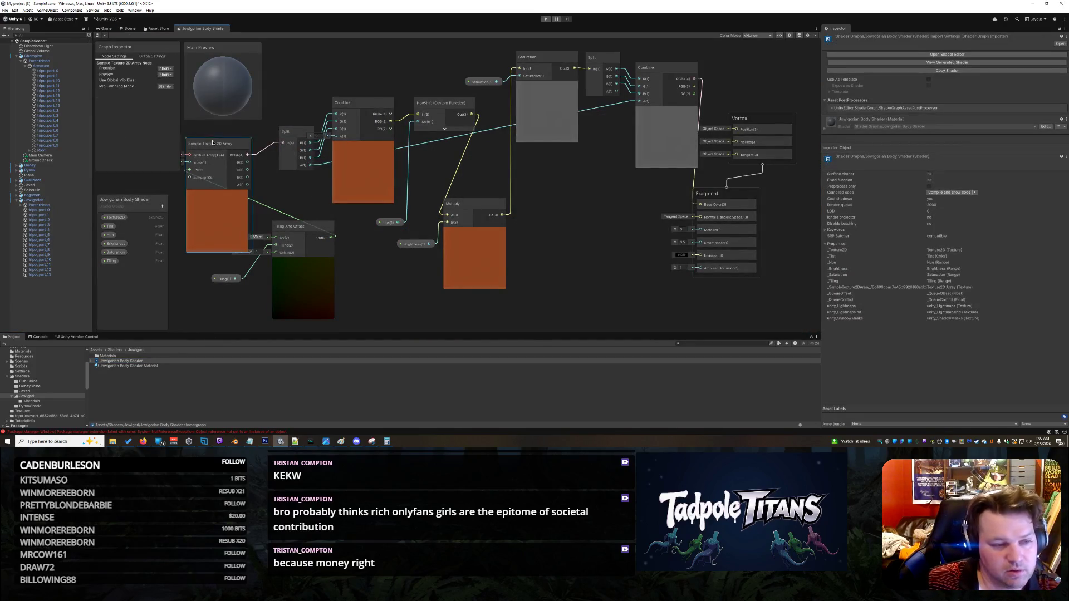
left_click_drag(209, 146, 209, 162)
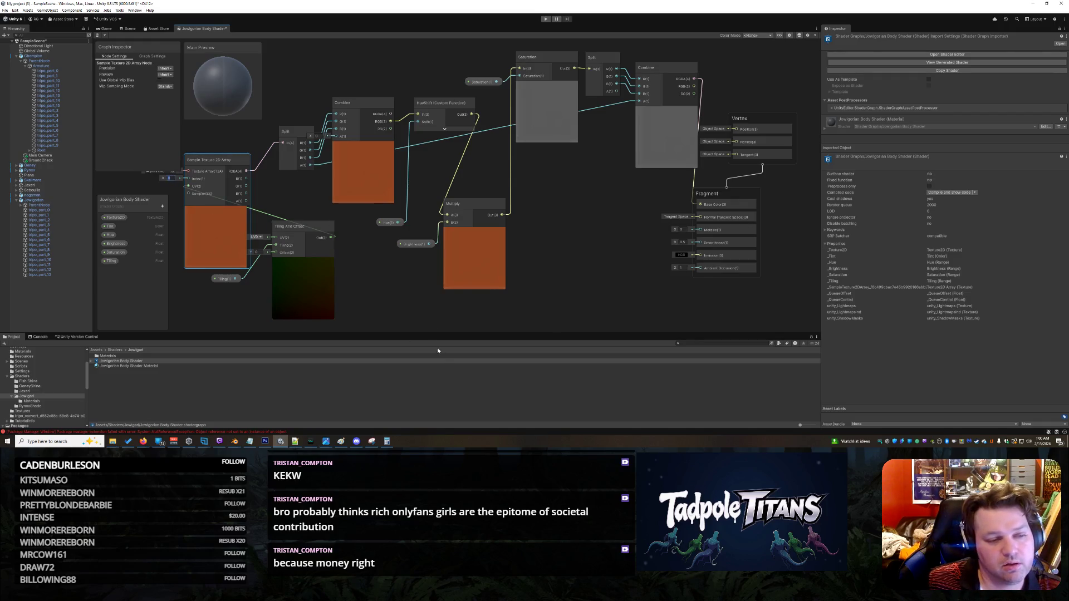
Step: Add a new Float property named Index to the Blackboard
left_click(377, 293)
right_click(368, 287)
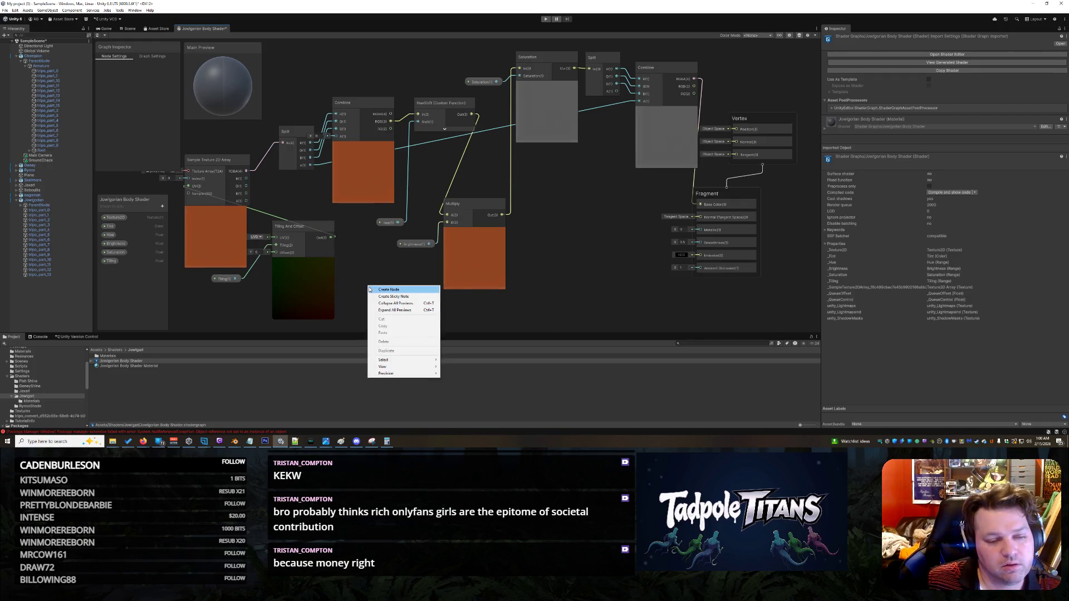
left_click(136, 276)
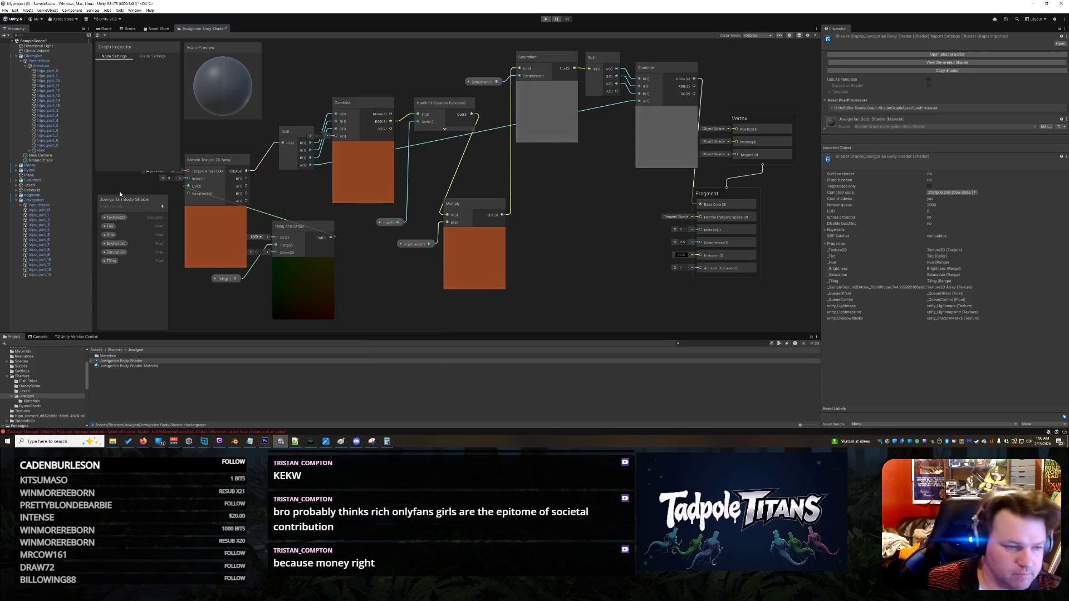
left_click(162, 206)
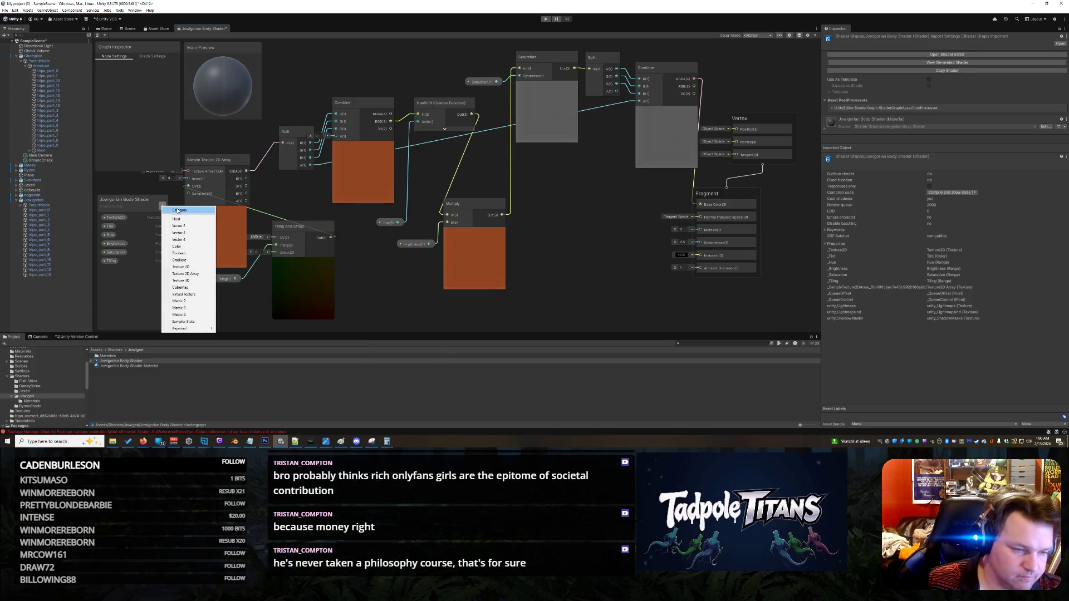
left_click(176, 219)
type("Index")
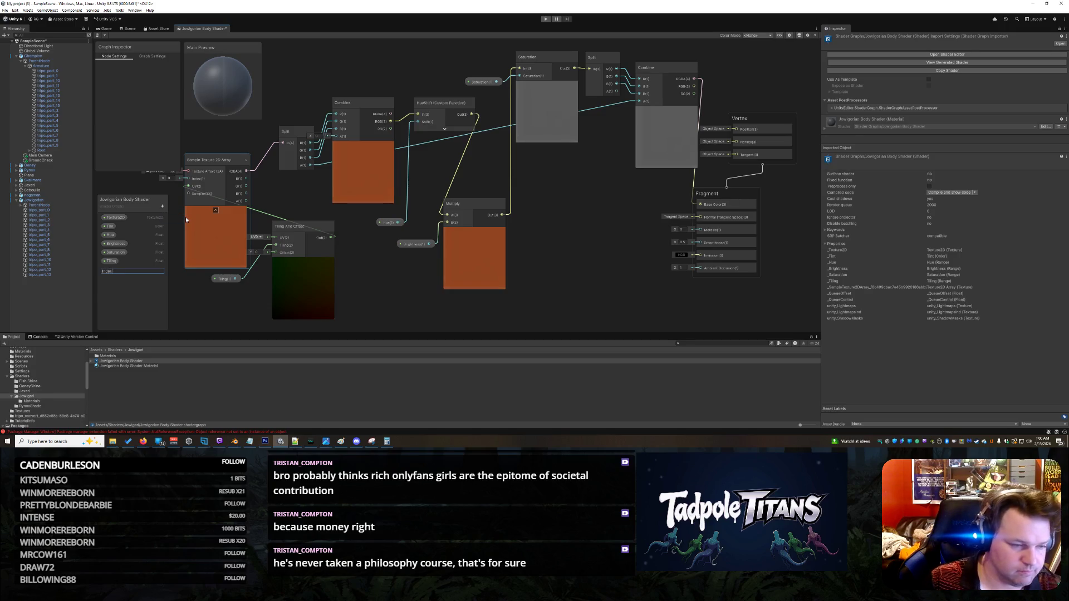
key("Return")
left_click(154, 312)
Step: Place the Index node on the graph and wire it into the Sample Texture 2D Array's Index input
mouse_move(115, 271)
left_mouse_down()
mouse_move(199, 307)
mouse_move(188, 177)
left_mouse_up()
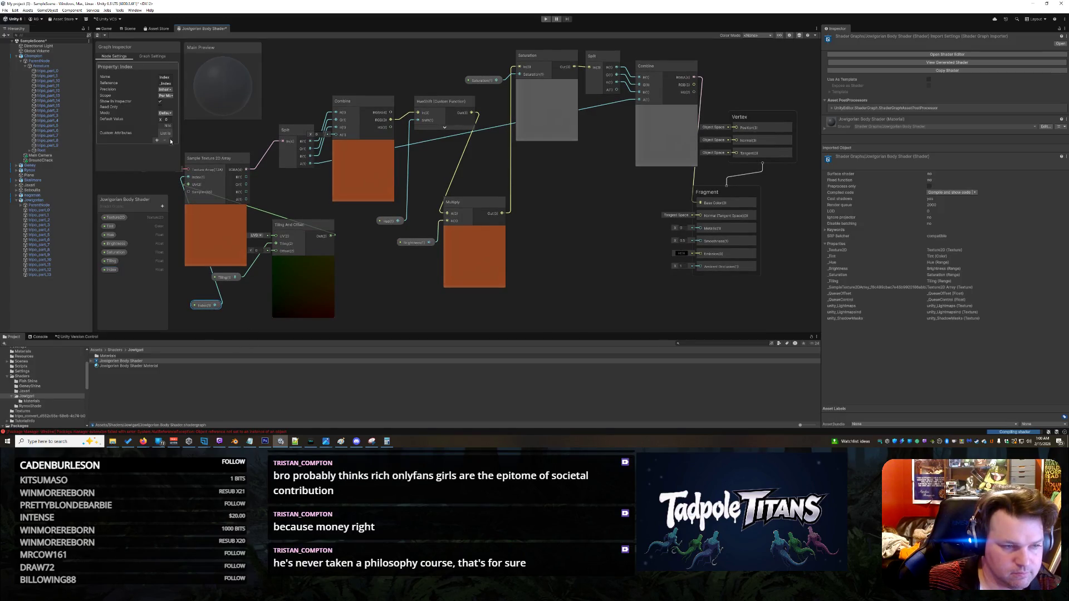
left_click_drag(199, 310, 183, 310)
scroll(233, 283, "down", 3)
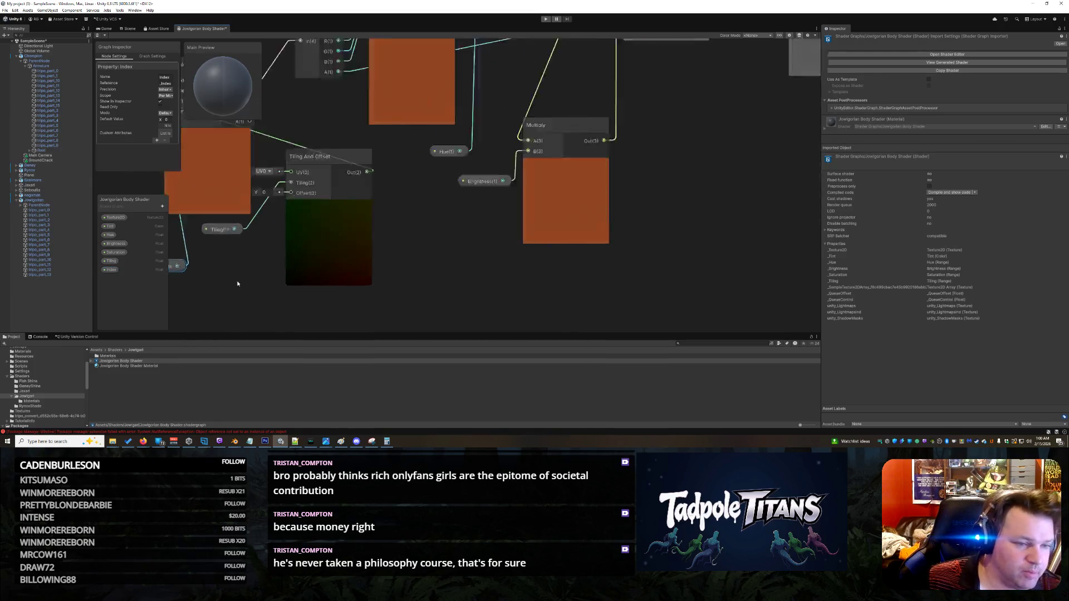
left_click_drag(200, 274, 267, 279)
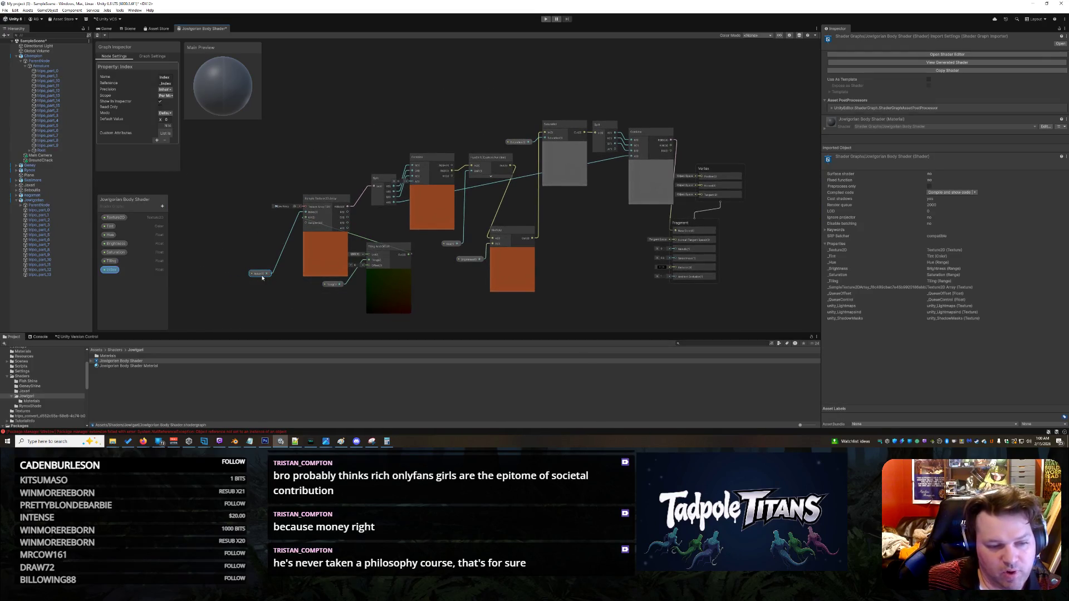
Step: Set the Index property's mode to Slider and close the shader graph
left_click(164, 113)
left_click(167, 124)
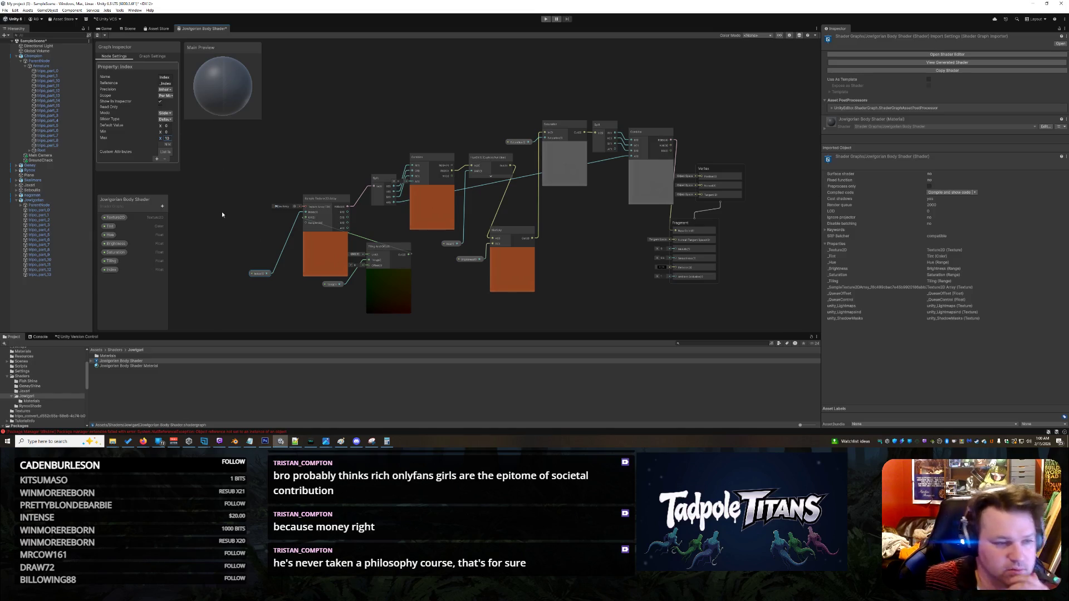
left_click(205, 180)
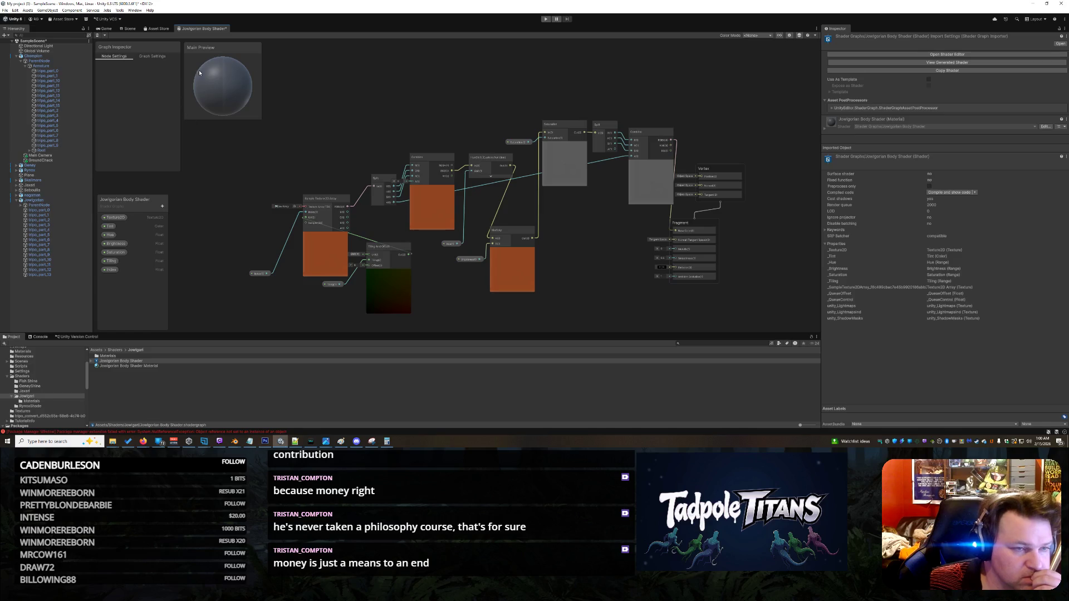
right_click(217, 30)
left_click(228, 40)
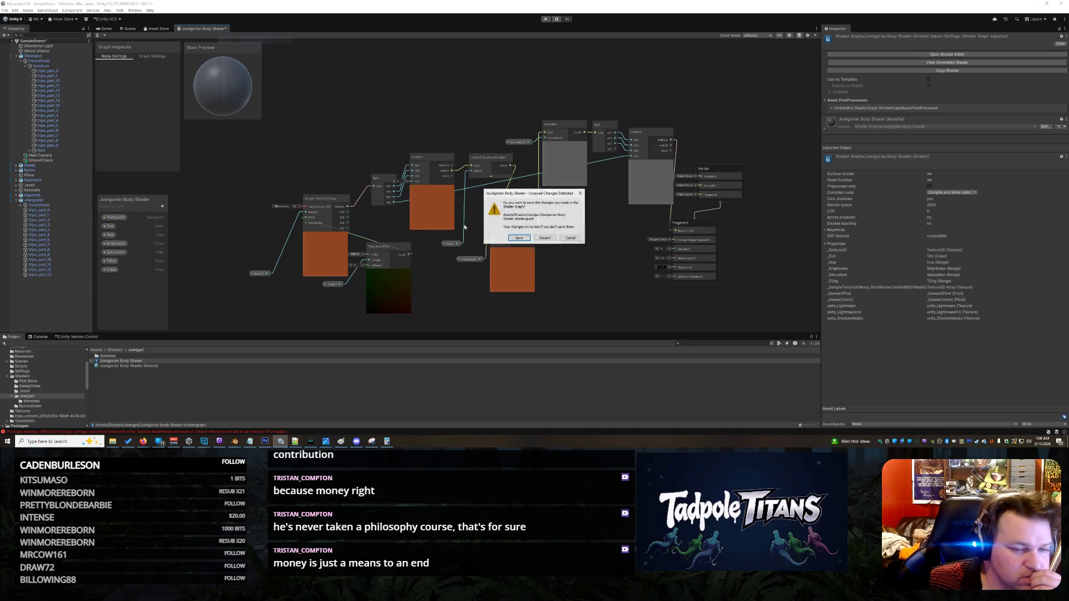
Step: Save the graph changes and select the brute's torso piece, nudging its material's Index
left_click(522, 239)
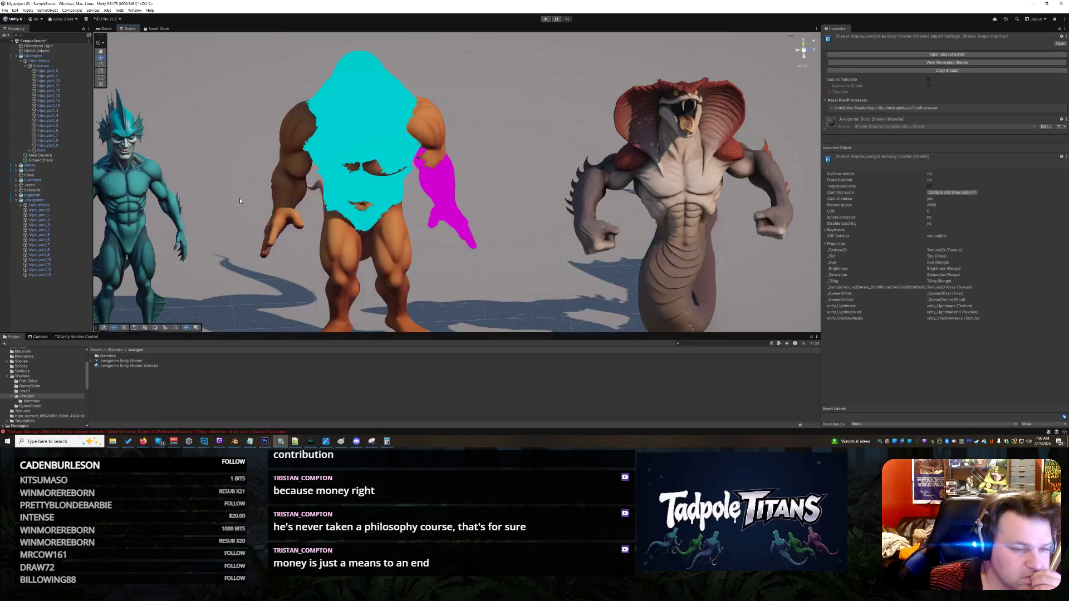
left_click(382, 186)
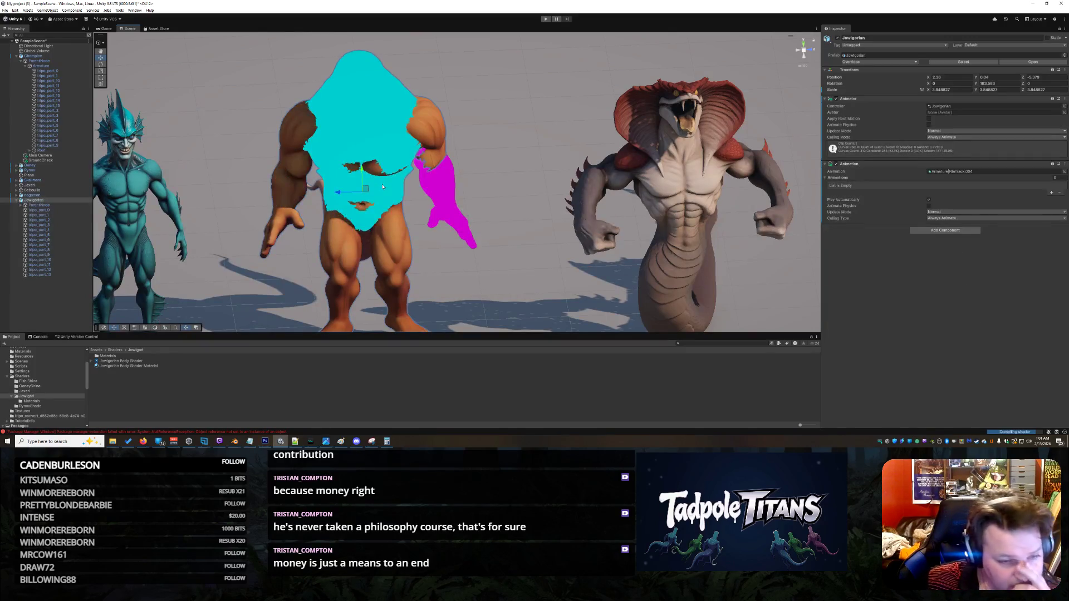
left_click(378, 195)
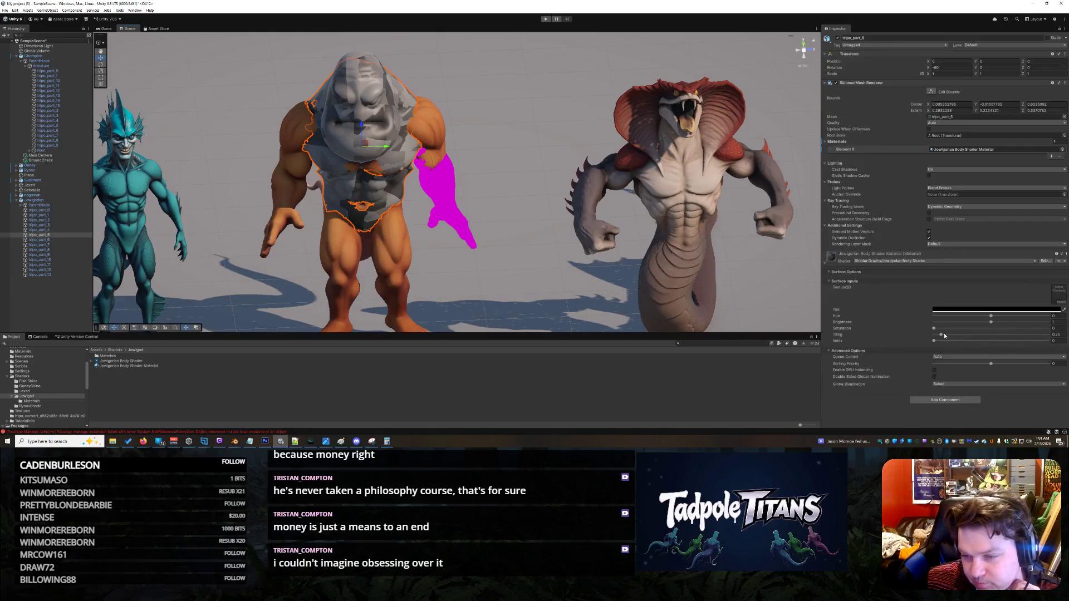
mouse_move(933, 341)
left_mouse_down()
mouse_move(962, 344)
mouse_move(922, 341)
left_mouse_up()
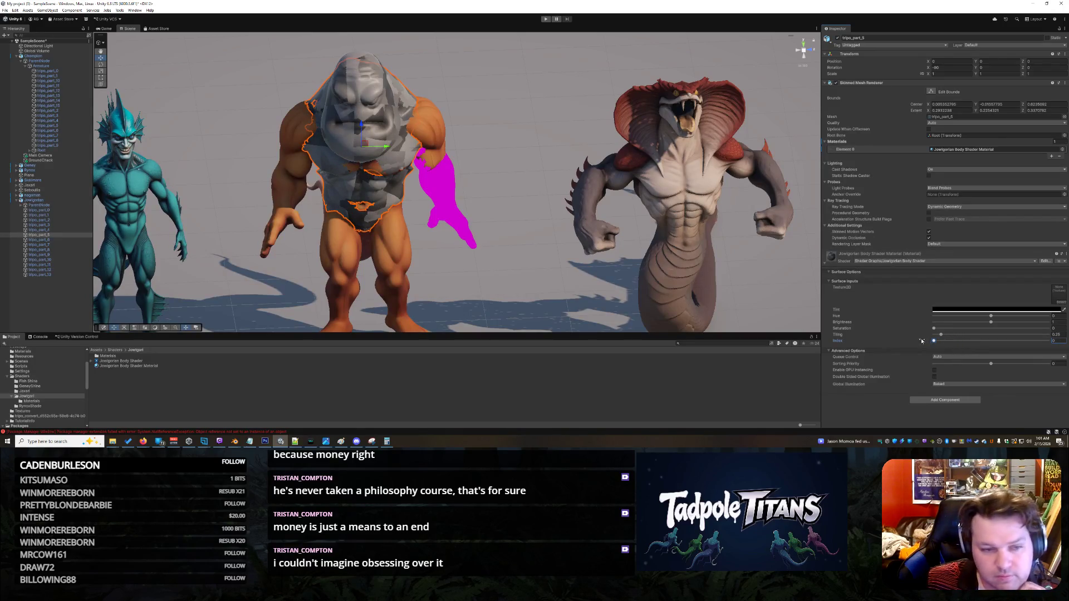
left_click(389, 193)
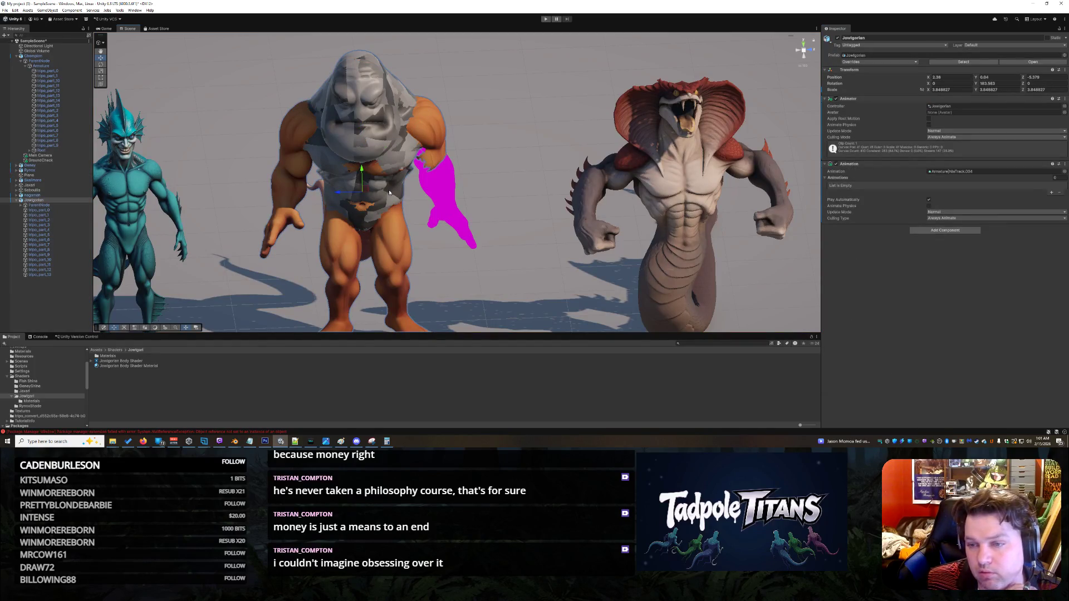
left_click(389, 193)
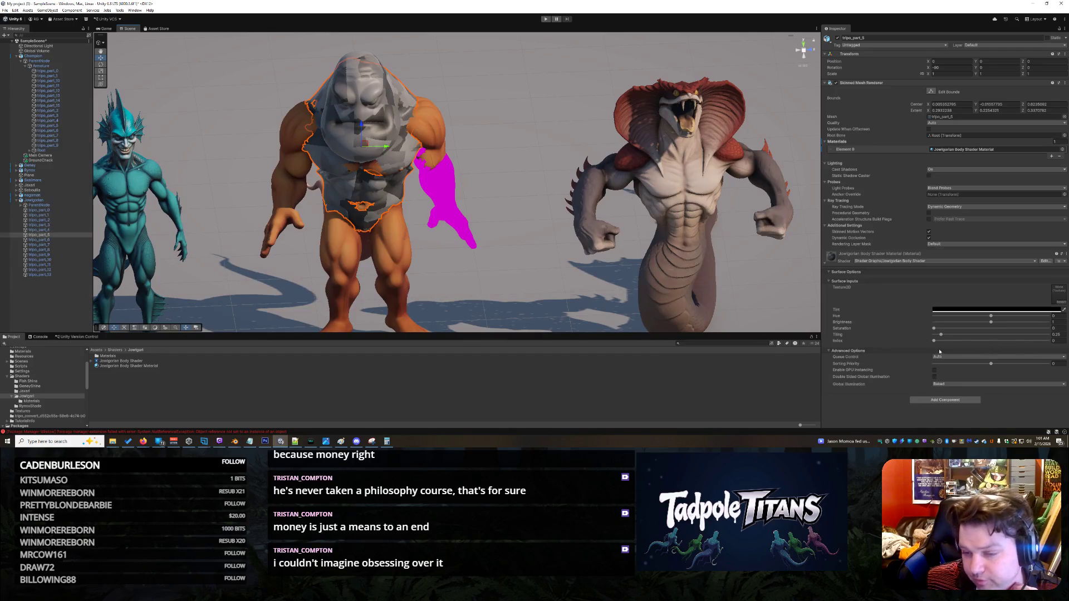
Step: Set the torso material's Index to 1 and its Tiling to 1
left_click(1056, 341)
type("1")
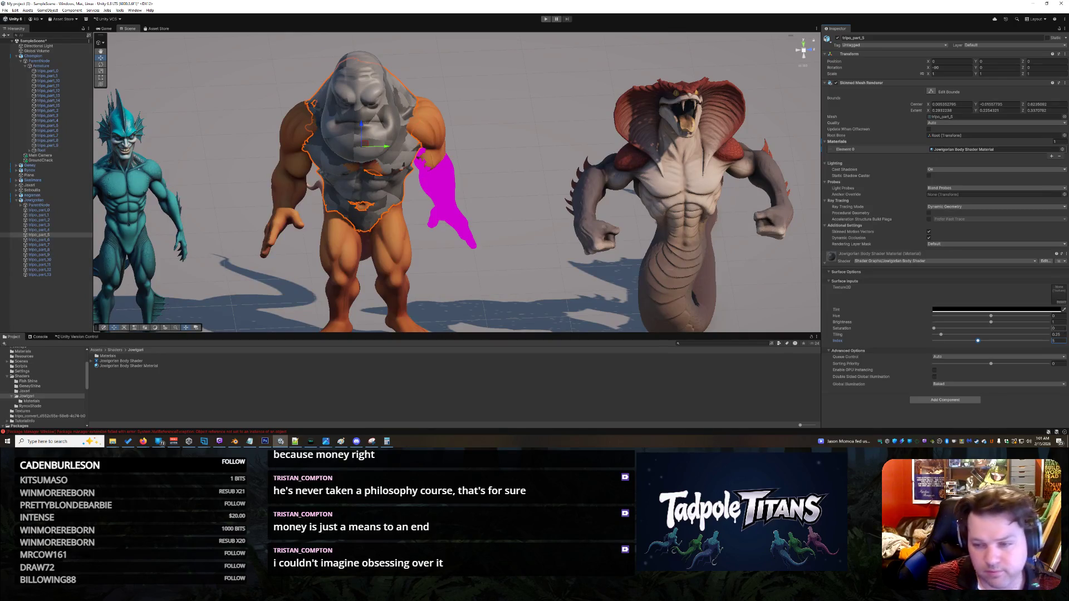
left_click(1056, 334)
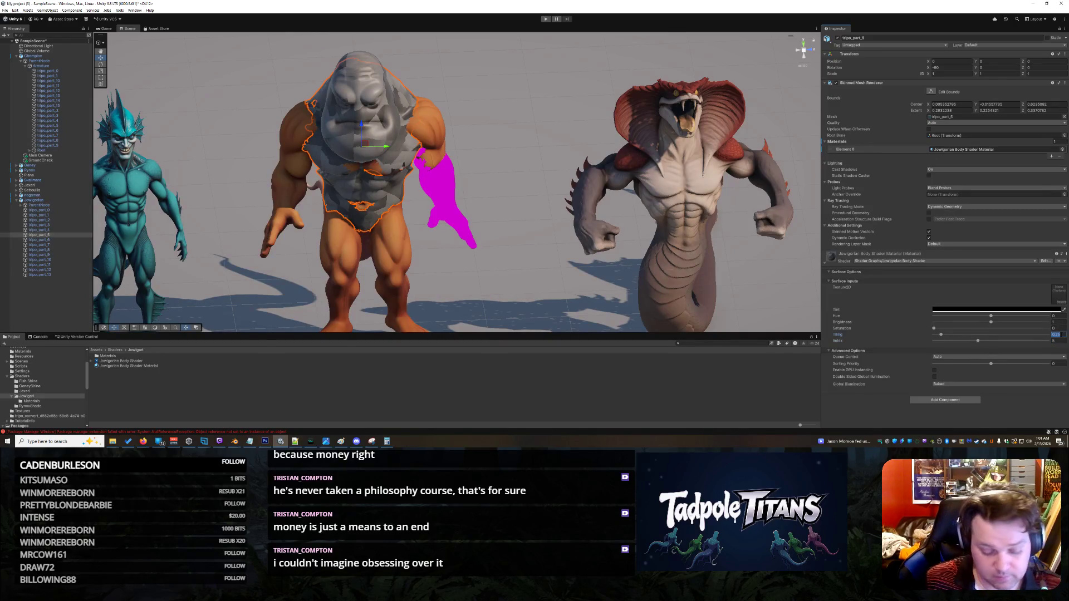
type("0.5")
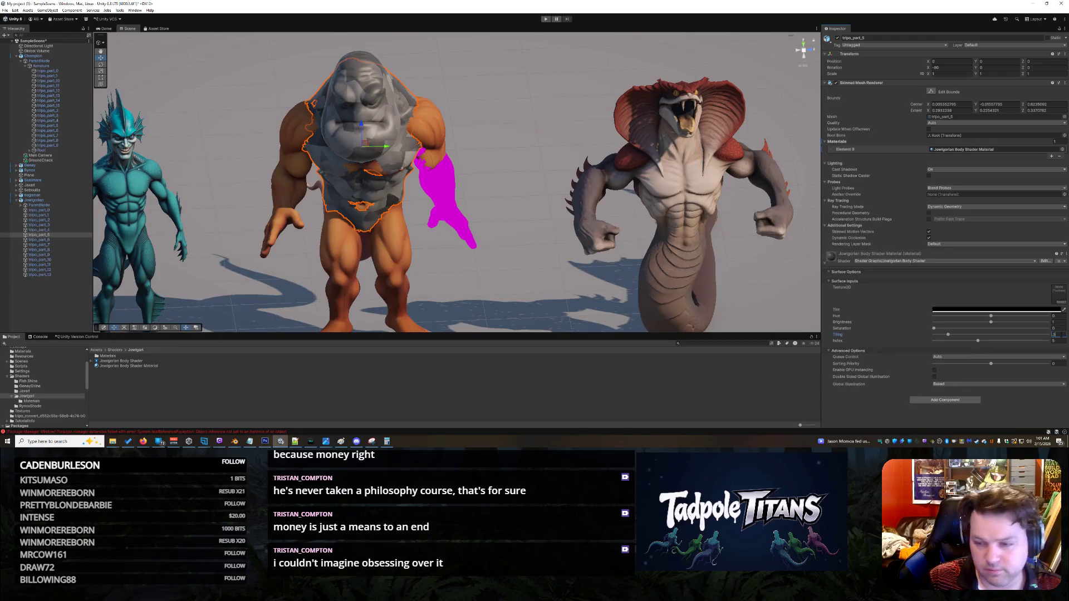
key("BackSpace")
key("BackSpace")
key("BackSpace")
type("1")
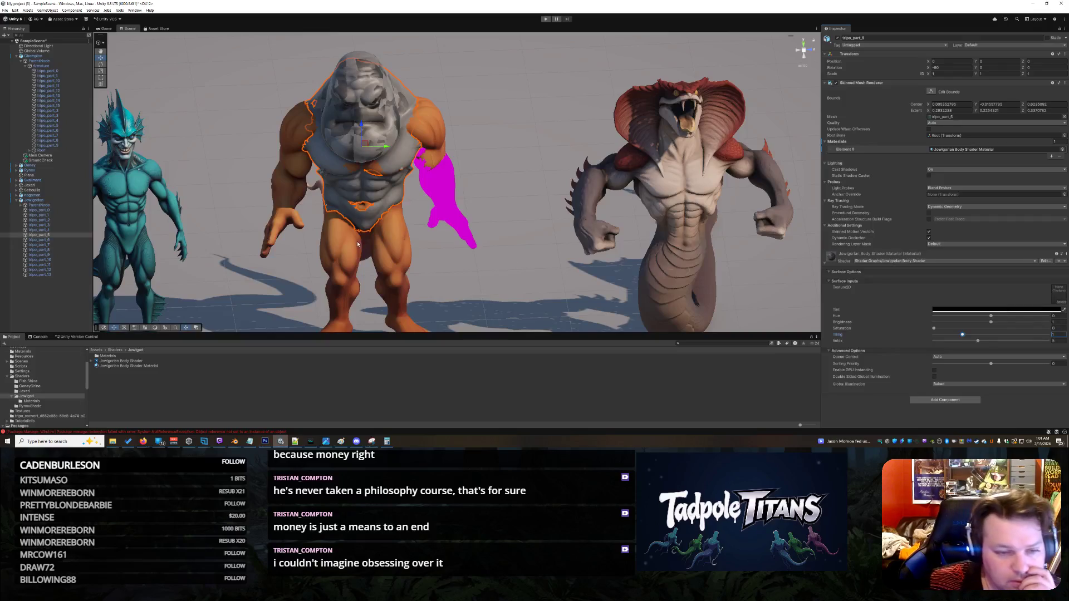
left_click(479, 268)
mouse_move(501, 170)
left_mouse_down()
mouse_move(440, 184)
mouse_move(493, 210)
mouse_move(536, 252)
mouse_move(565, 230)
mouse_move(493, 260)
left_mouse_up()
left_click(162, 366)
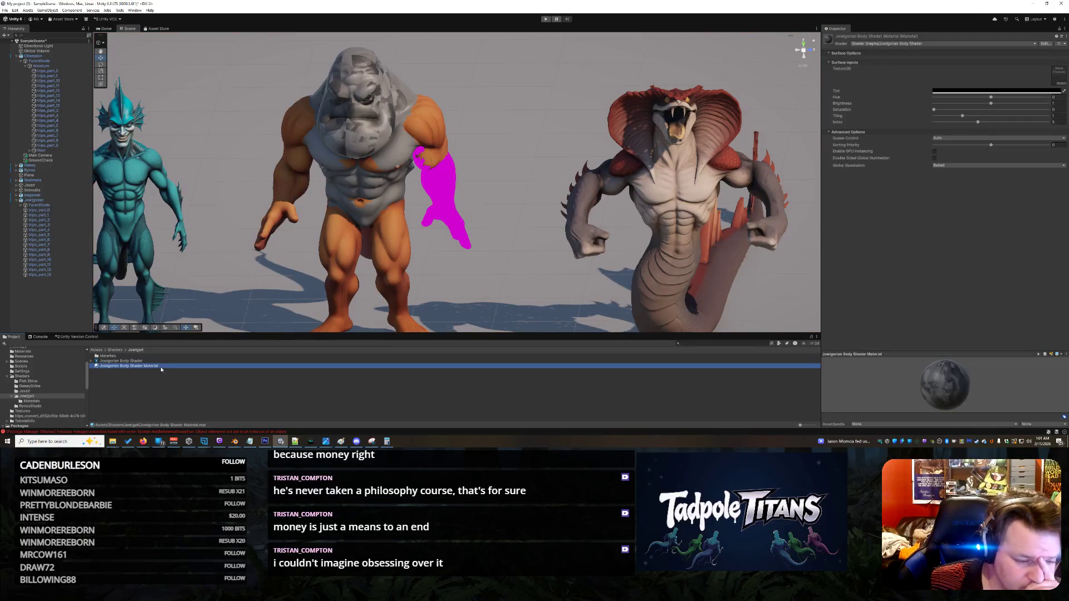
Step: Rename the material to Jowgorian Body Shader Material 0 and duplicate it into numbered copies with Ctrl+D
left_click(160, 366)
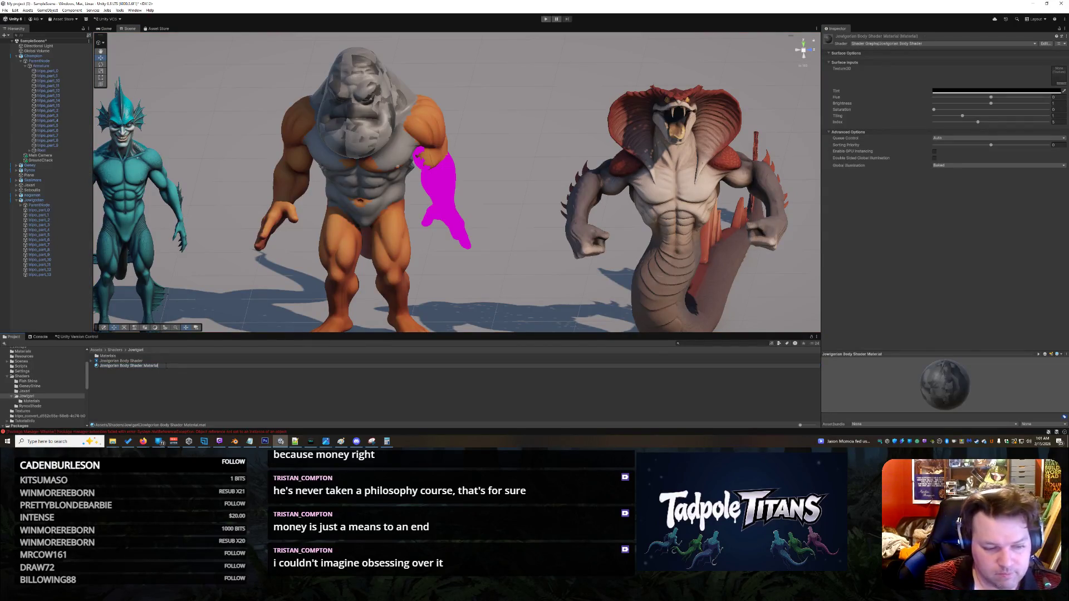
type(" 0")
key("Return")
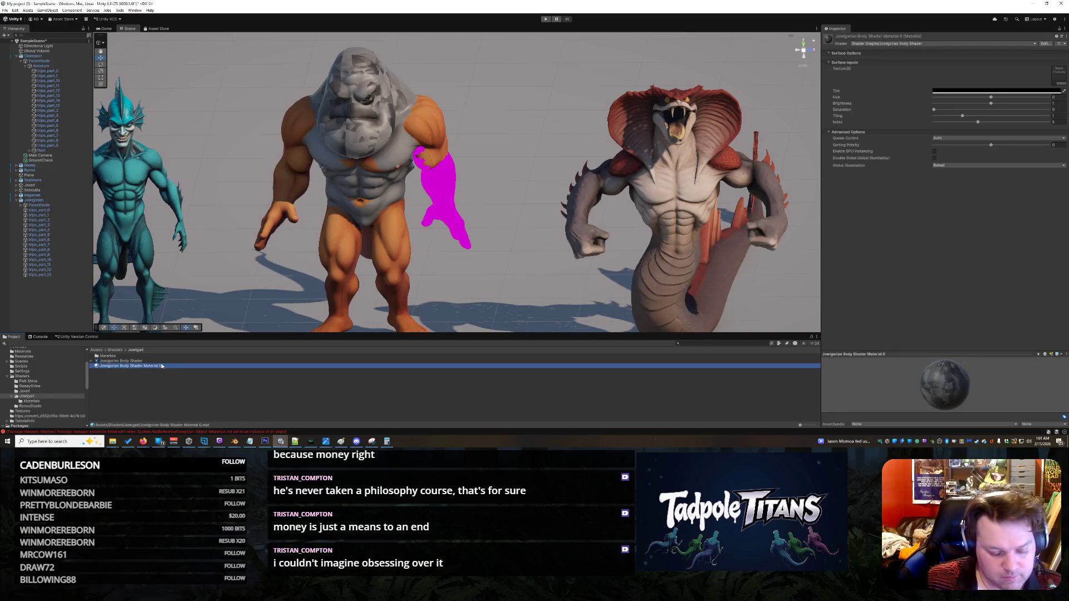
key("ctrl+d")
key("ctrl+d")
key("ctrl+d")
key("ctrl+d")
key("ctrl+d")
key("ctrl+d")
key("ctrl+d")
Step: Apply Material 1 to the brute's left shoulder piece, tripo_part_1
left_click(167, 360)
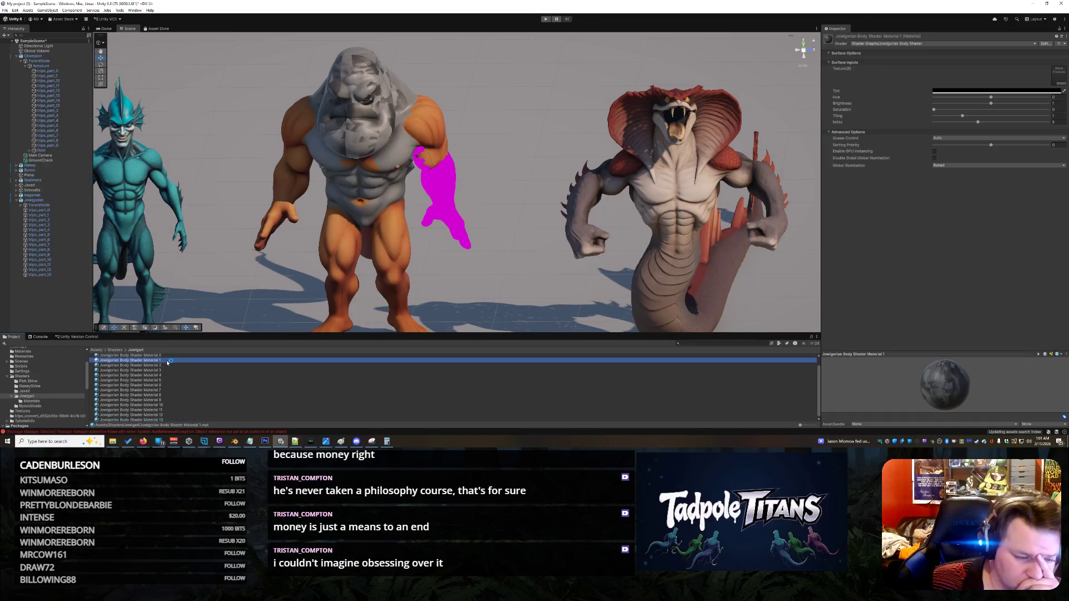
left_click(303, 158)
left_click(73, 215)
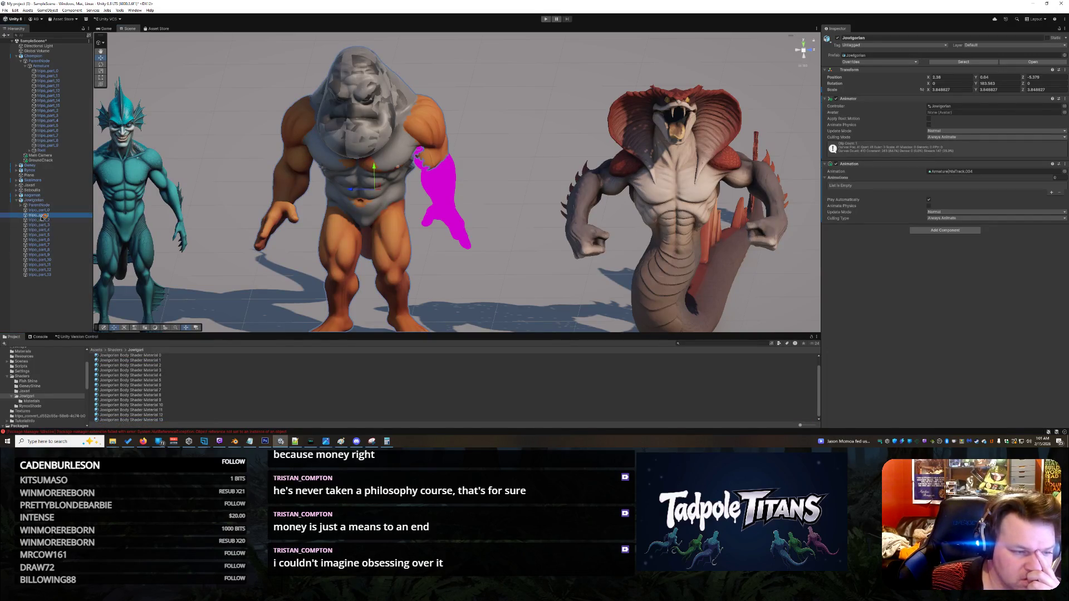
left_click(166, 361)
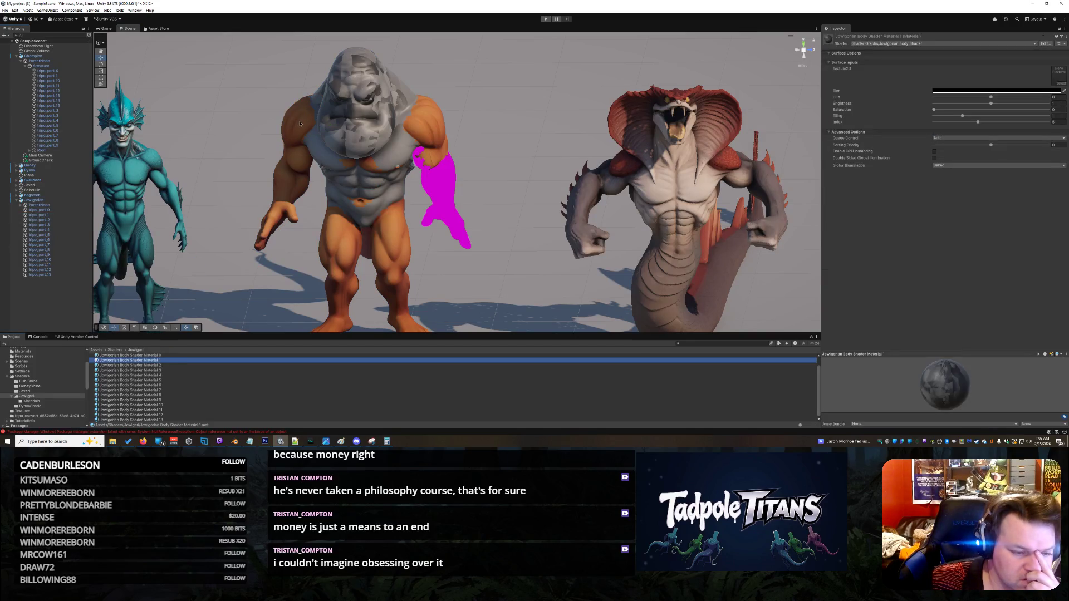
mouse_move(155, 361)
left_mouse_down()
mouse_move(211, 301)
mouse_move(298, 123)
left_mouse_up()
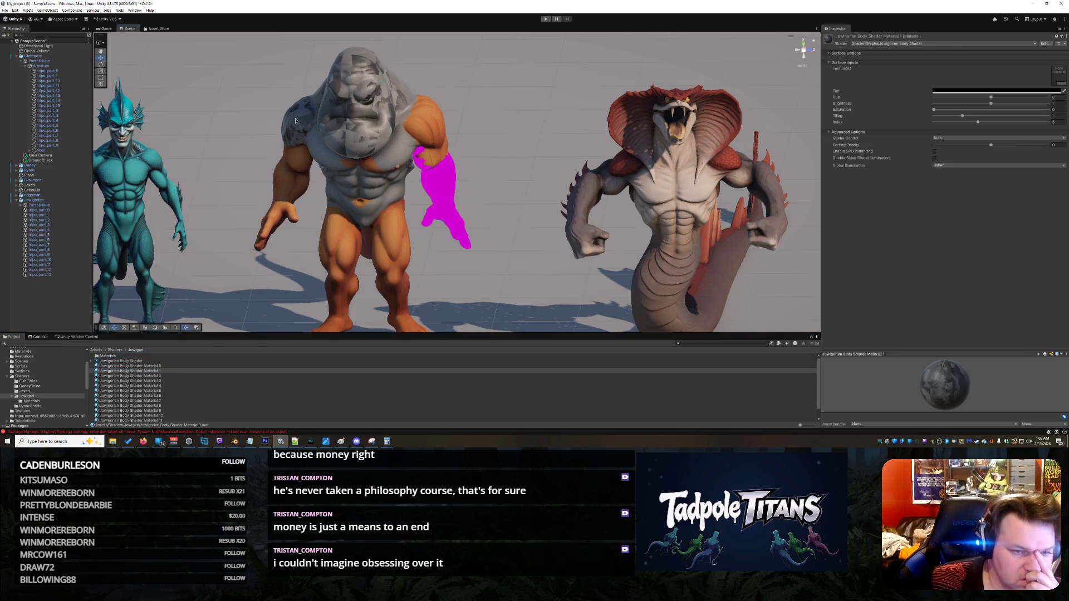
left_click(298, 123)
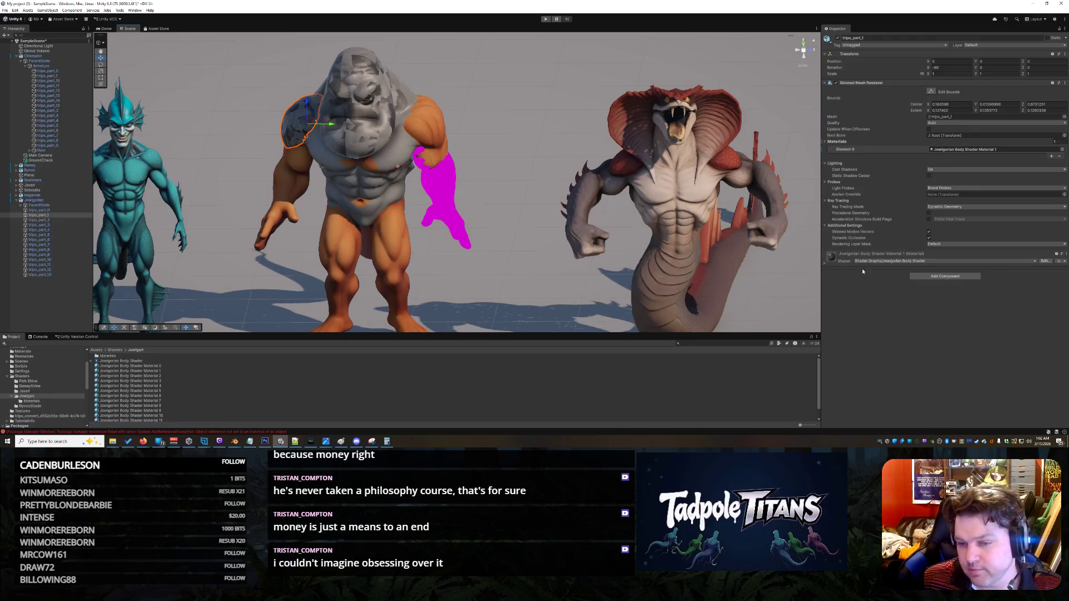
Step: Set the shoulder material's Index to 1
left_click(852, 271)
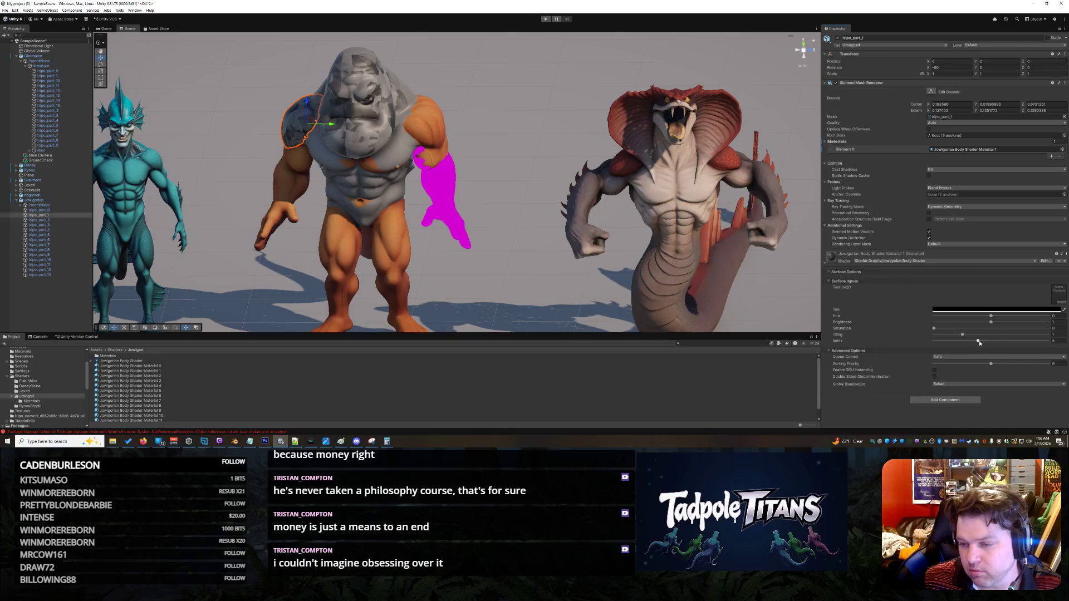
left_click_drag(979, 342, 944, 349)
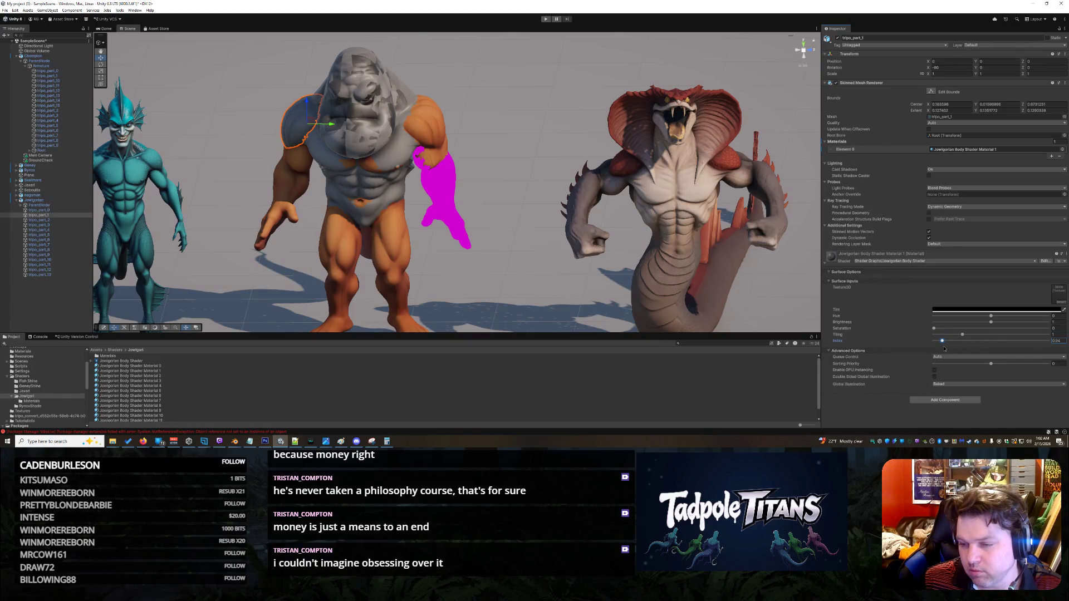
type("1")
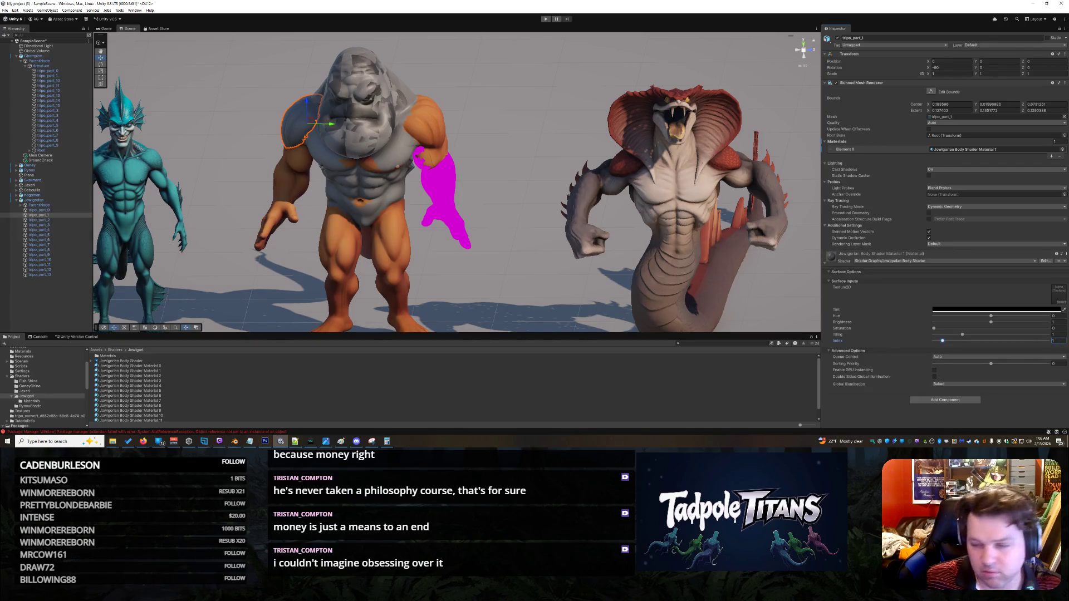
left_click(469, 298)
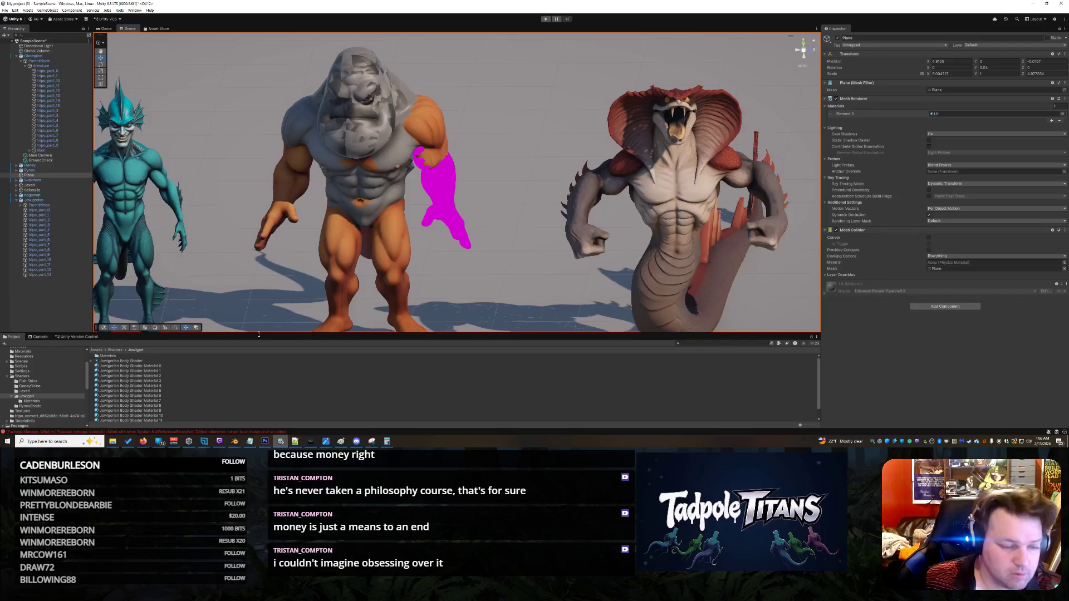
Step: Apply Material 2 to the orange leg and set its Index to 52
left_click(150, 378)
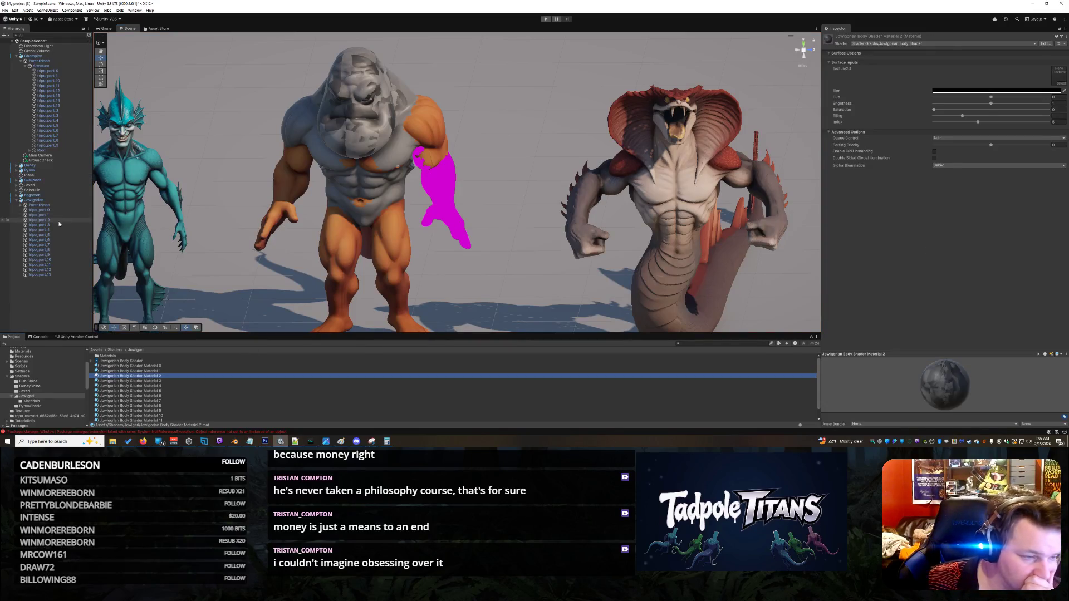
key("ctrl+z")
left_click_drag(152, 378, 338, 250)
left_click(352, 257)
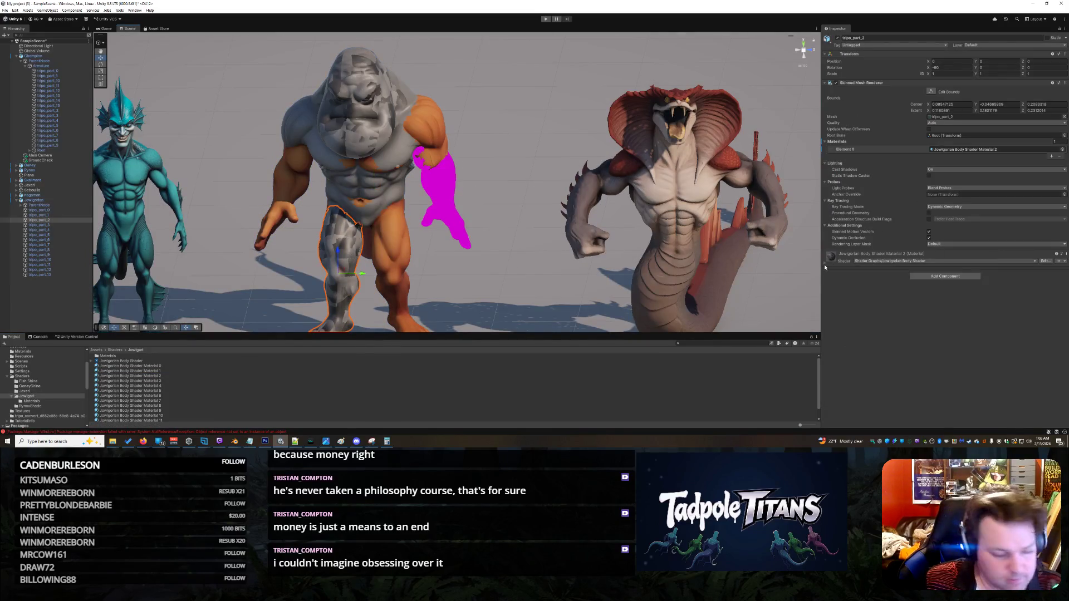
left_click(826, 266)
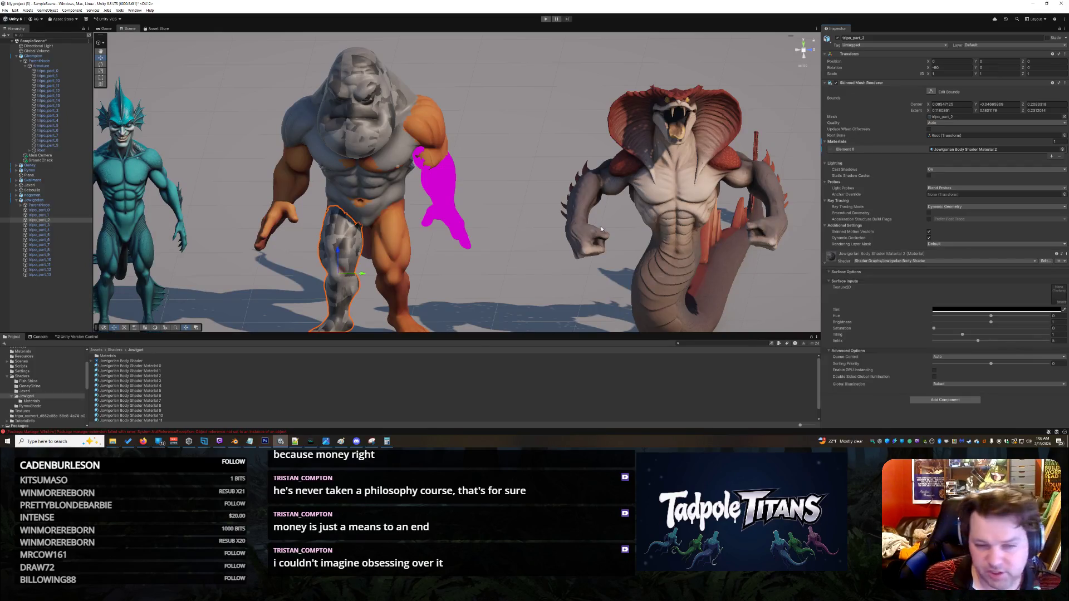
left_click(1053, 340)
type("5")
type("2")
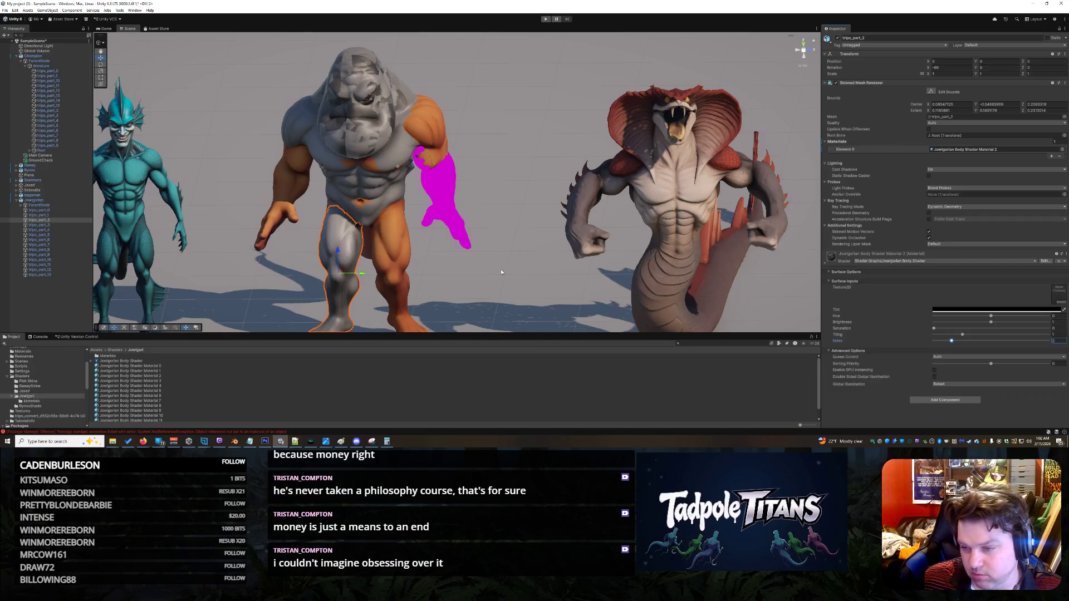
left_click(476, 289)
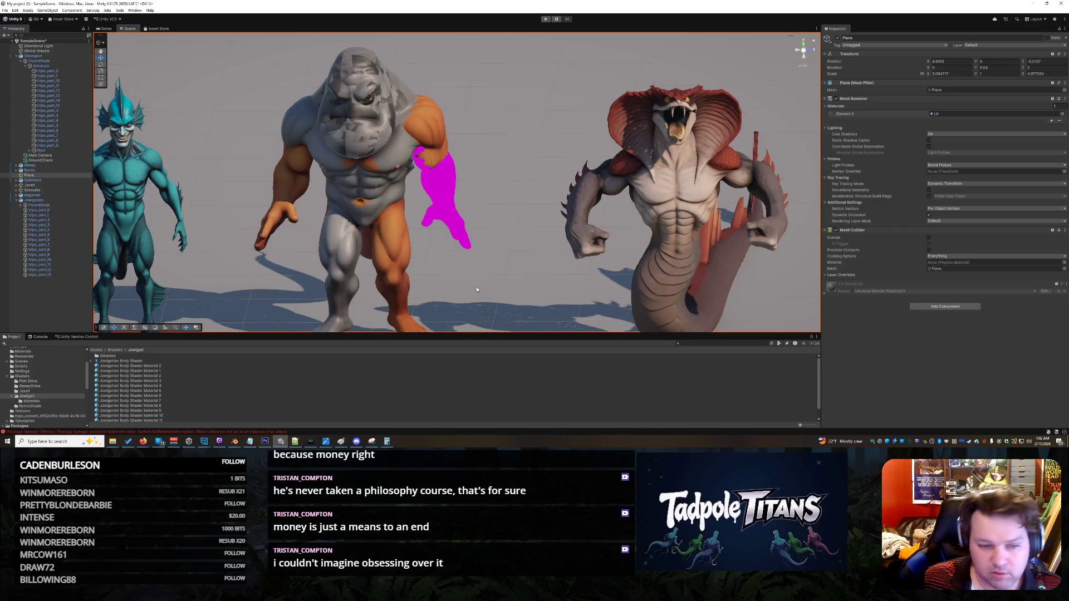
Step: Apply Material 3 to the tail piece tripo_part_3 and set its Index to 3
left_click(160, 381)
left_click(52, 225)
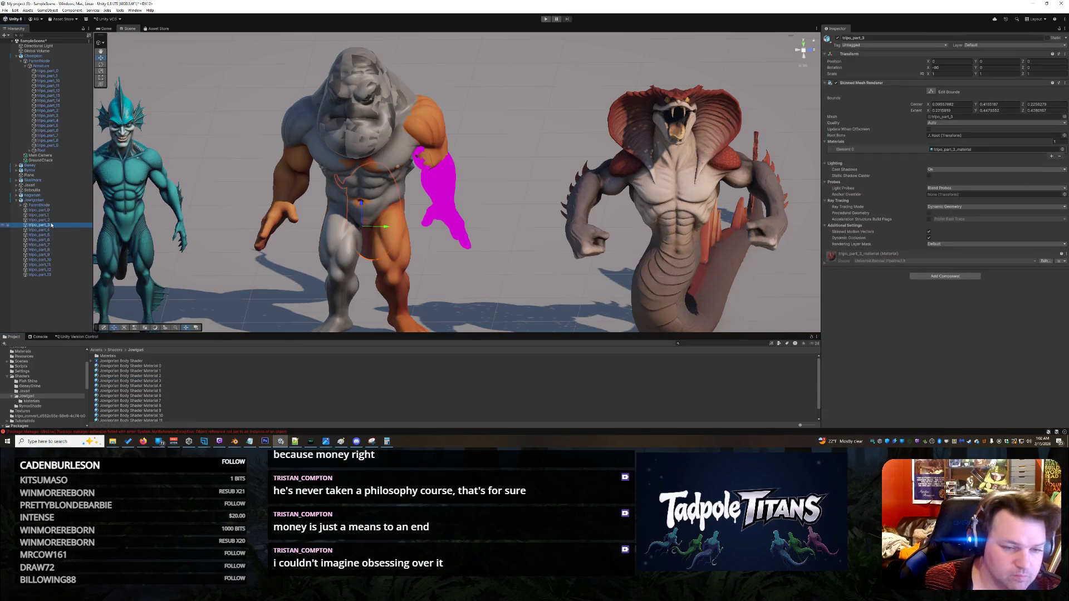
left_click_drag(530, 250, 367, 281)
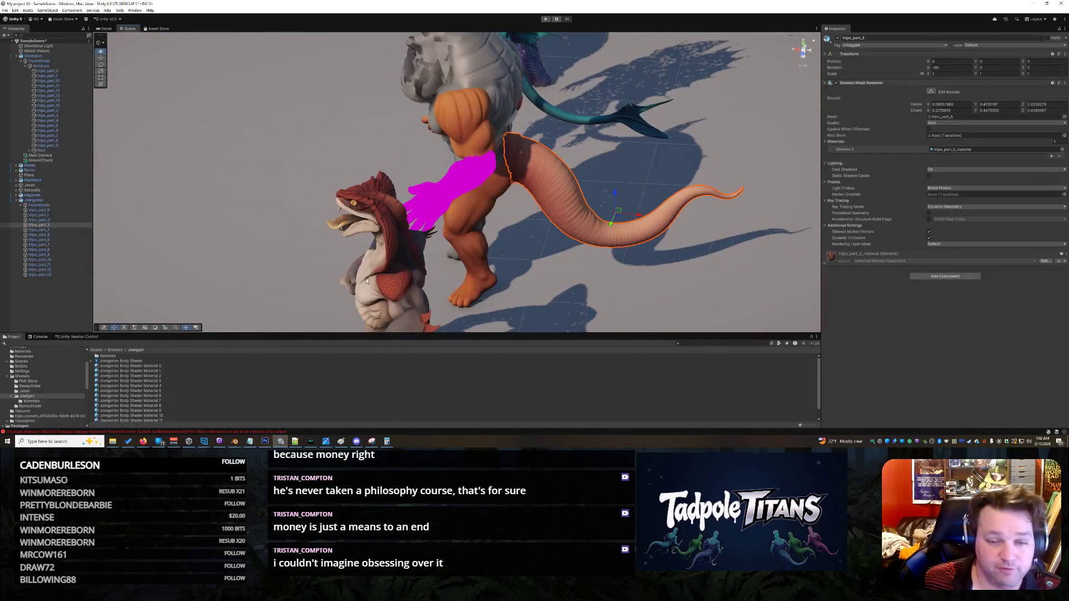
left_click(153, 381)
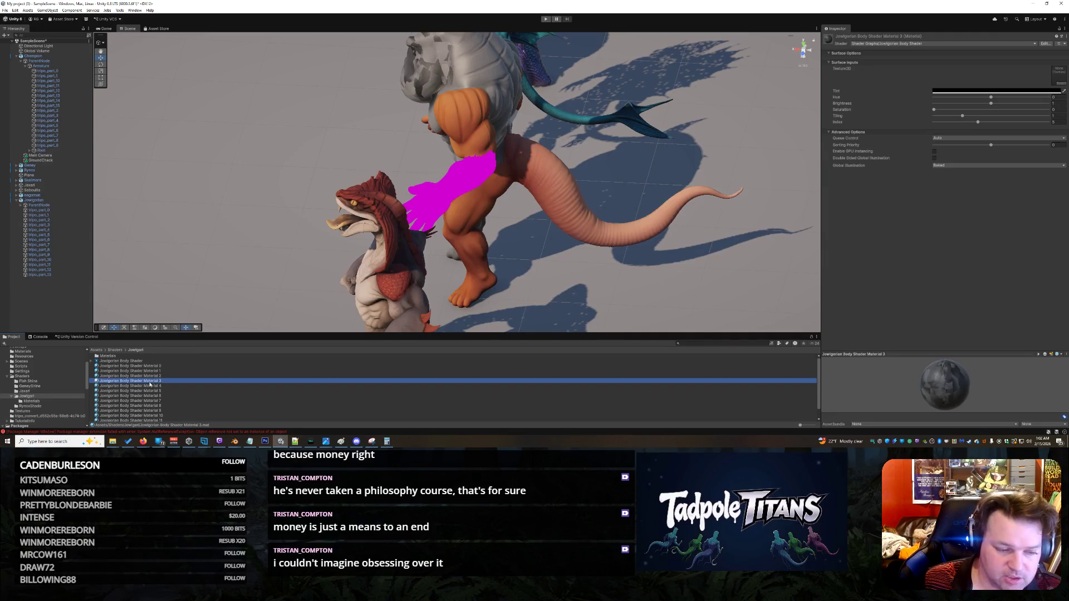
left_click_drag(153, 380, 597, 223)
left_click(577, 195)
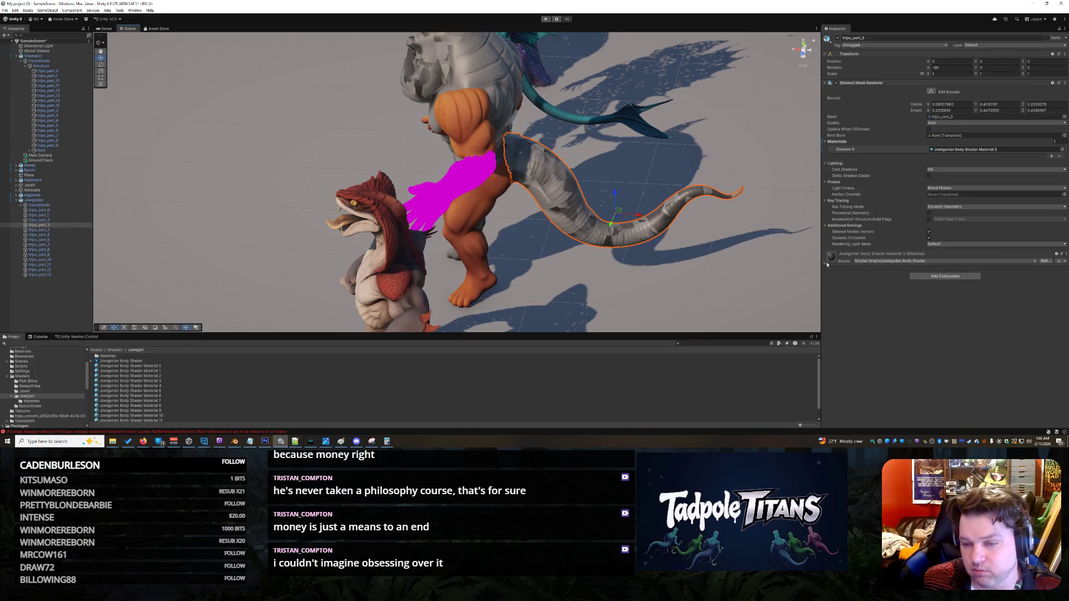
left_click(827, 265)
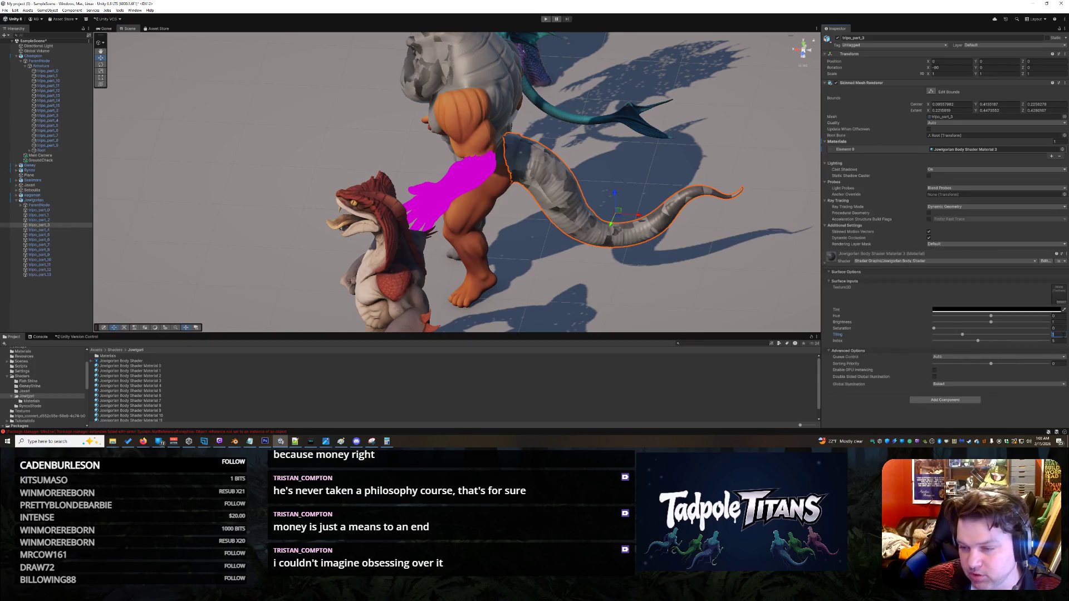
type("3")
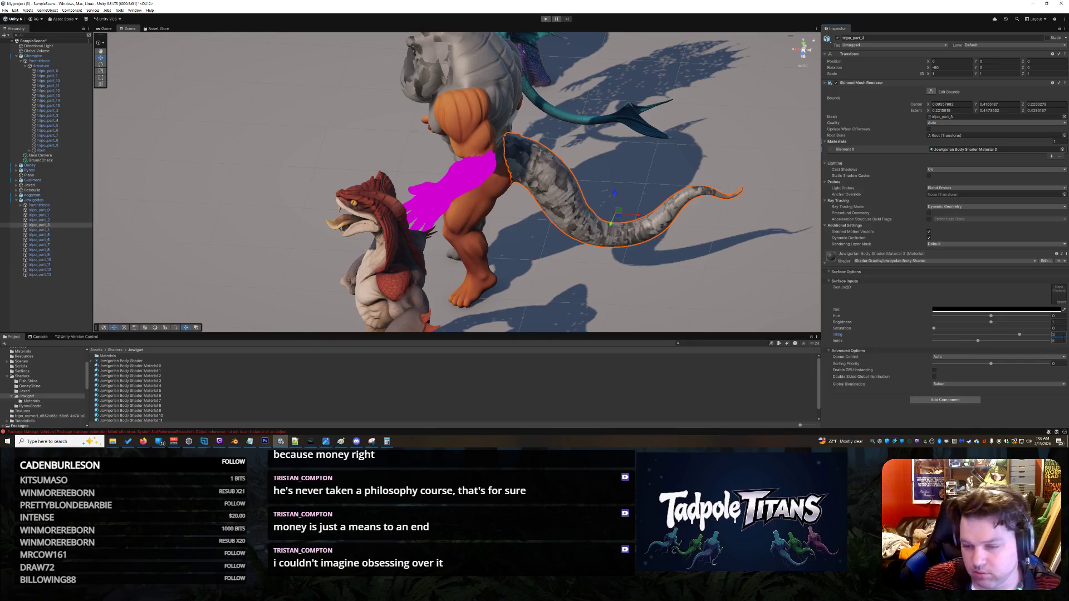
type("1")
key("Tab")
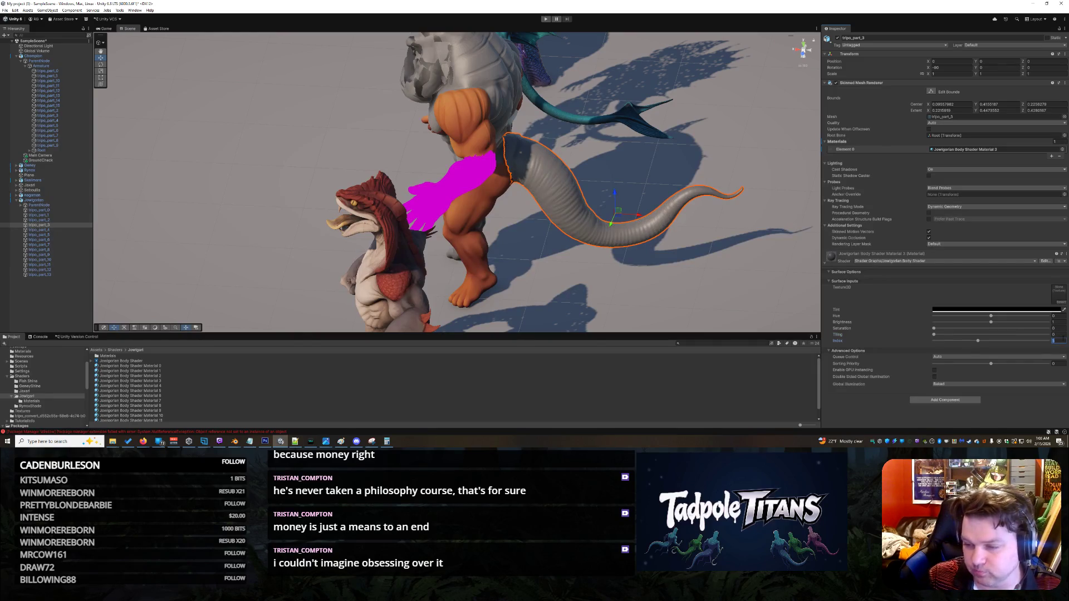
type("3")
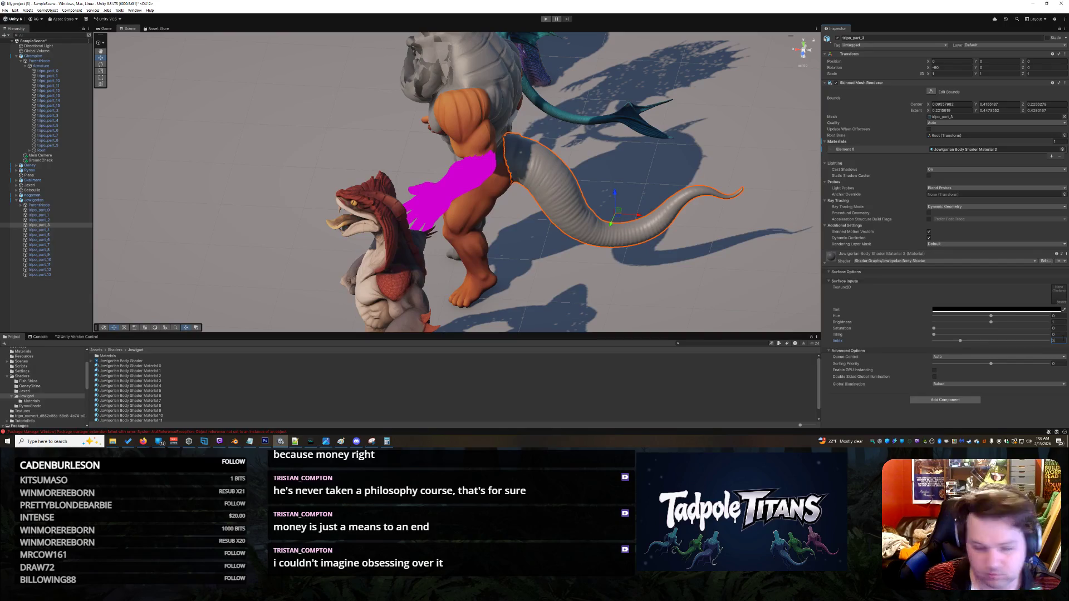
left_click(677, 151)
mouse_move(677, 151)
left_mouse_down()
mouse_move(488, 129)
mouse_move(815, 142)
left_mouse_up()
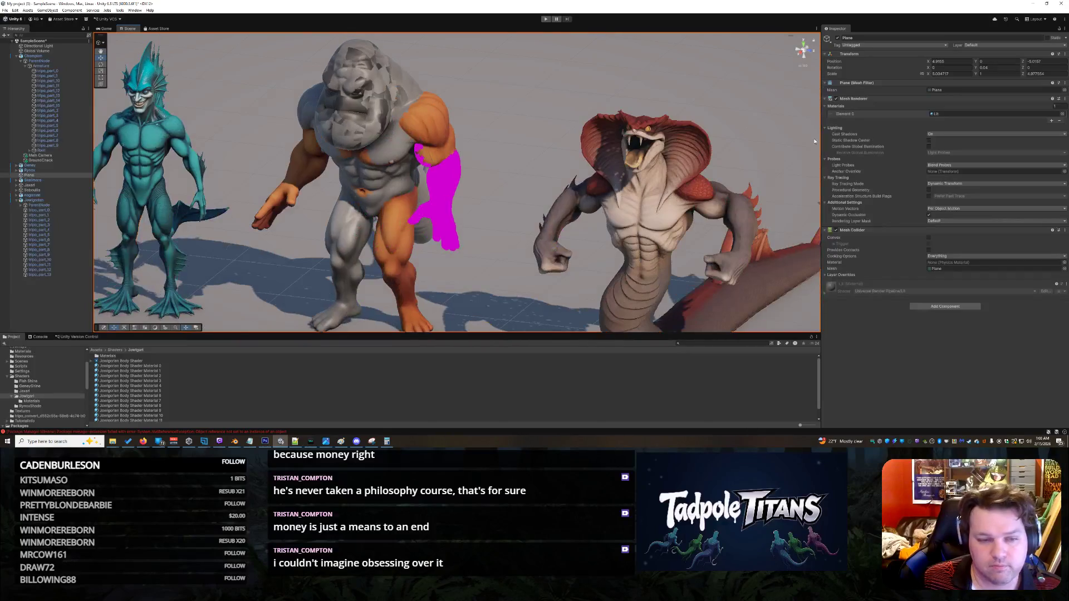
Step: Set the chest piece tripo_part_4's material Index to 4
left_click(45, 230)
left_click_drag(453, 265, 401, 290)
left_click(154, 386)
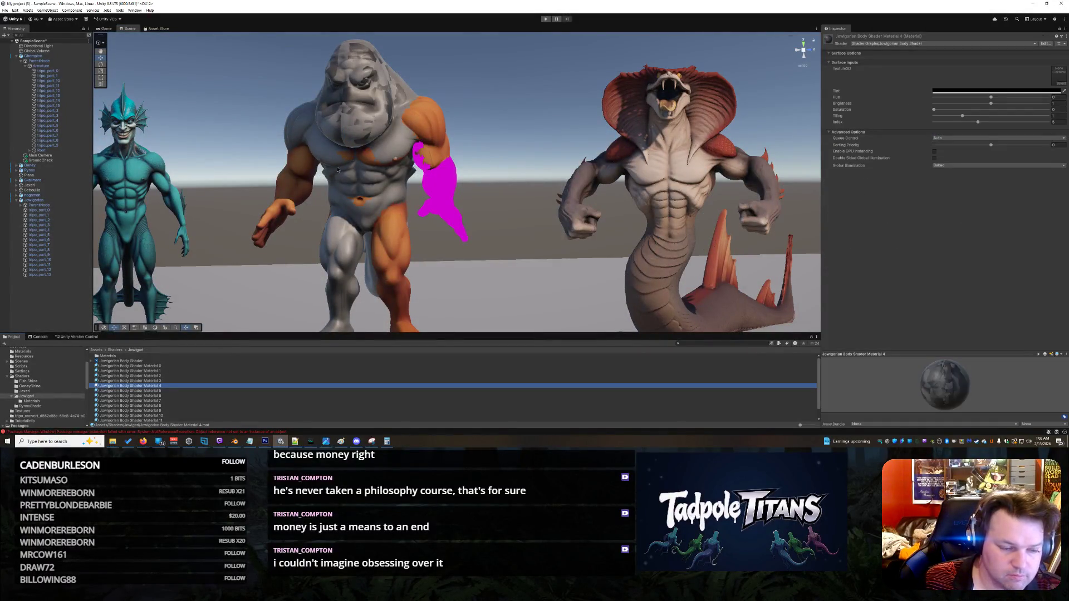
left_click(201, 386)
key("Escape")
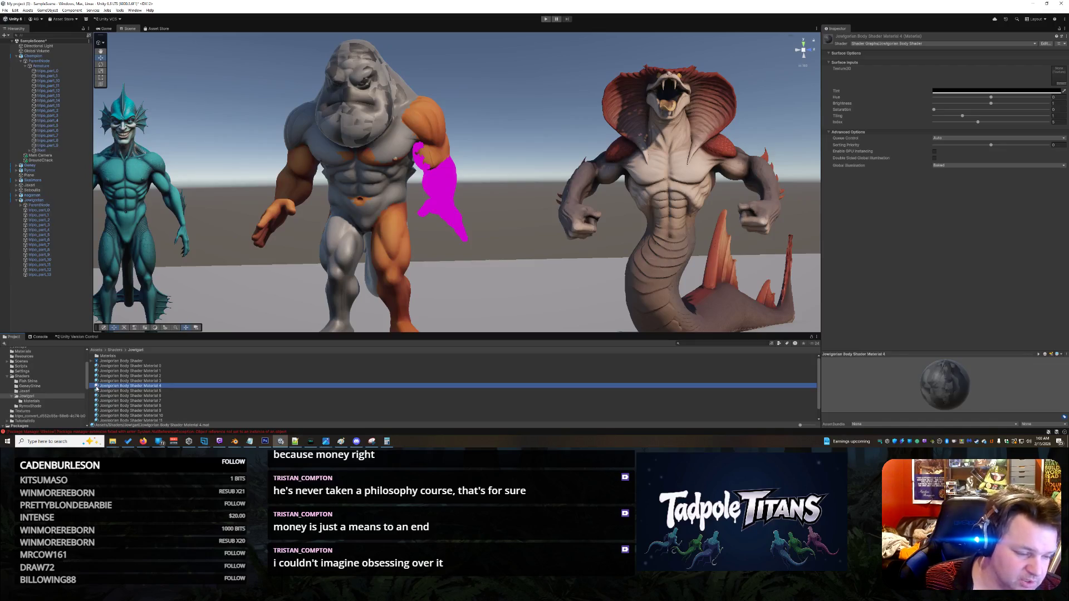
left_click(347, 159)
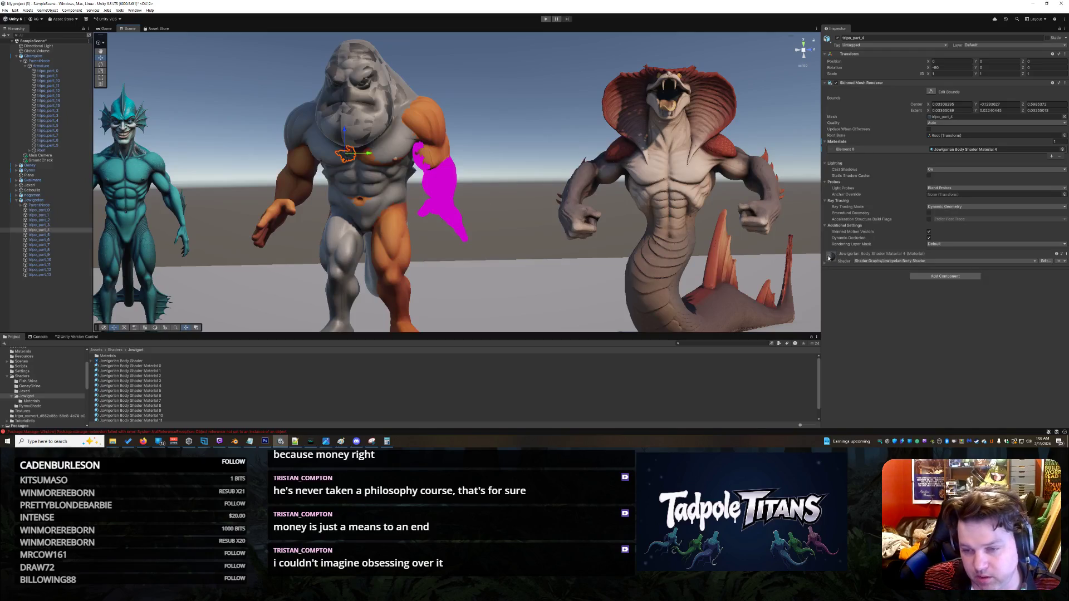
left_click(827, 259)
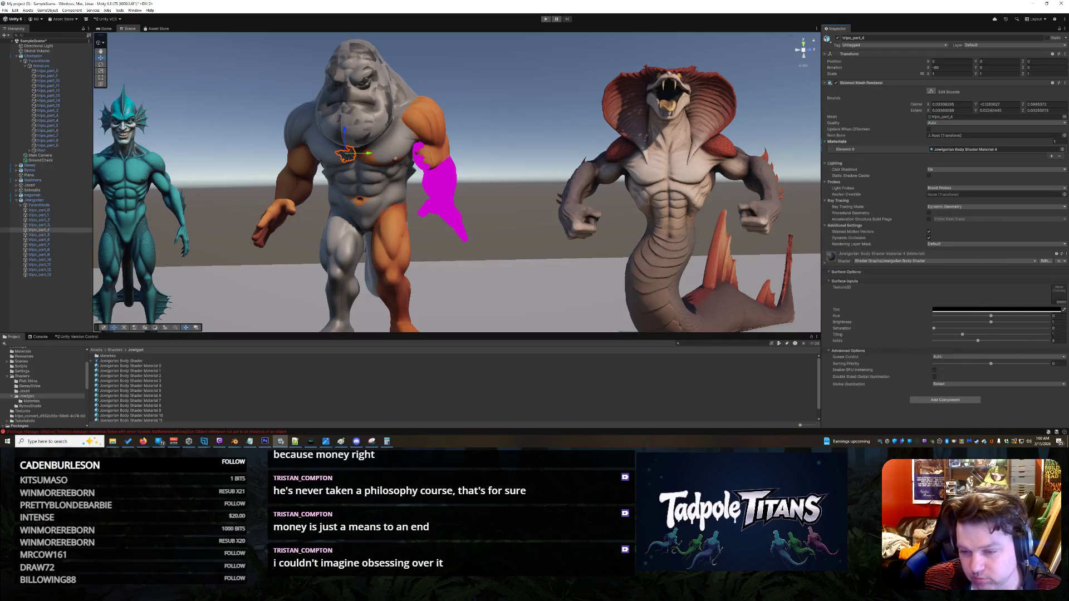
left_click(1055, 340)
type("4")
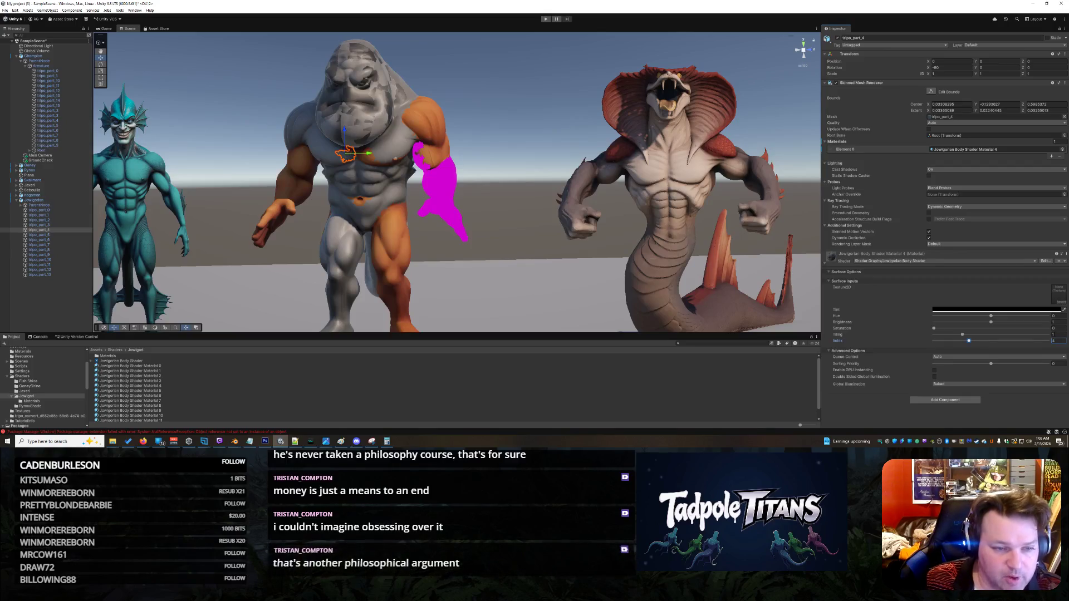
left_click(564, 265)
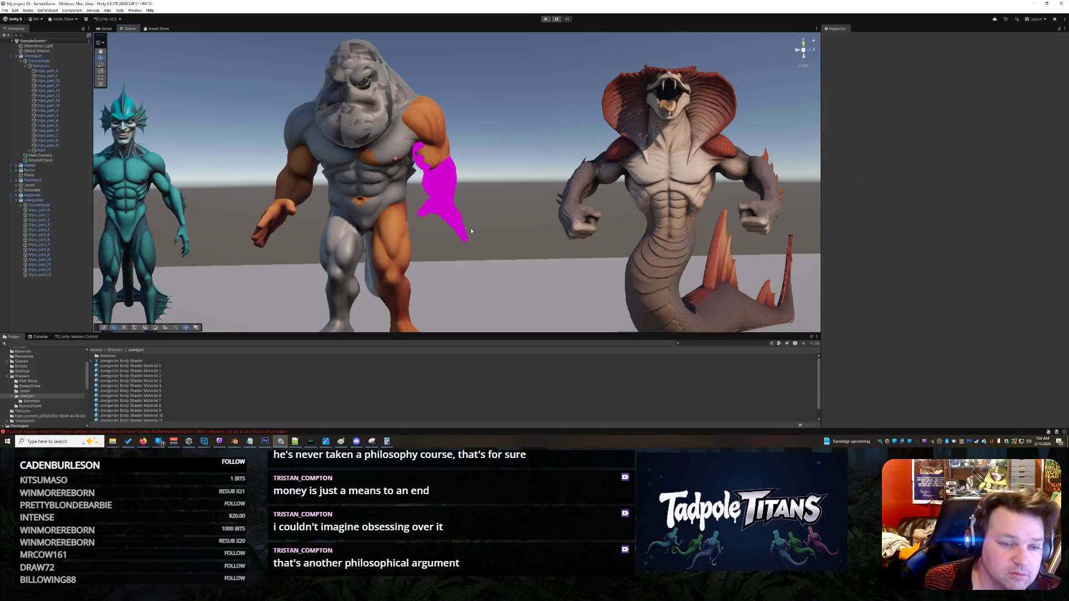
Step: Apply Material 6 to the head piece tripo_part_6 and set its Index to 6
left_click(61, 235)
left_click(57, 240)
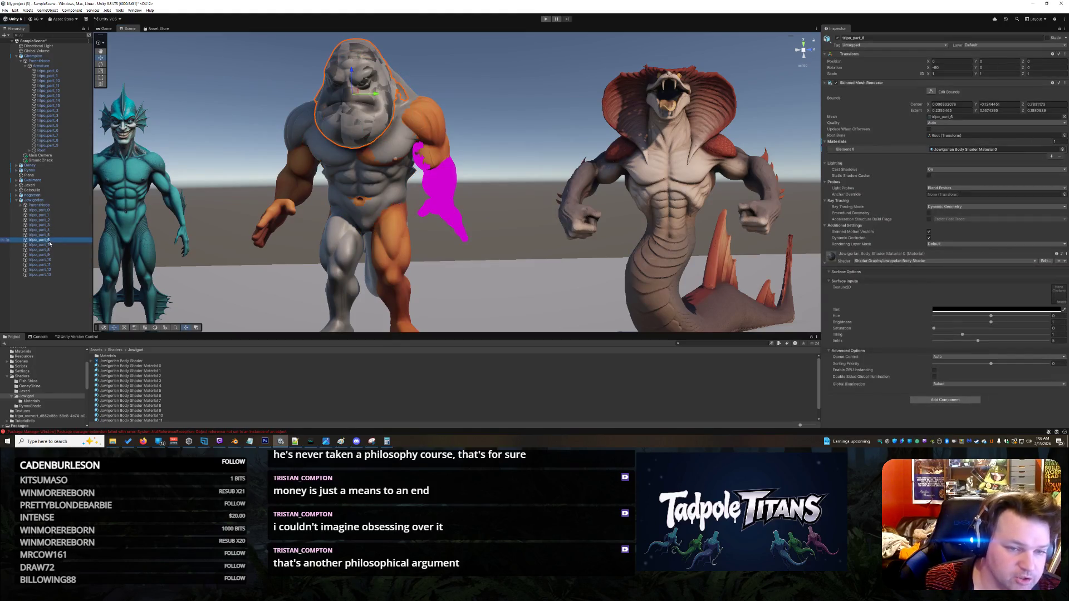
mouse_move(149, 396)
left_mouse_down()
mouse_move(440, 212)
mouse_move(381, 134)
mouse_move(369, 65)
mouse_move(380, 142)
mouse_move(358, 127)
left_mouse_up()
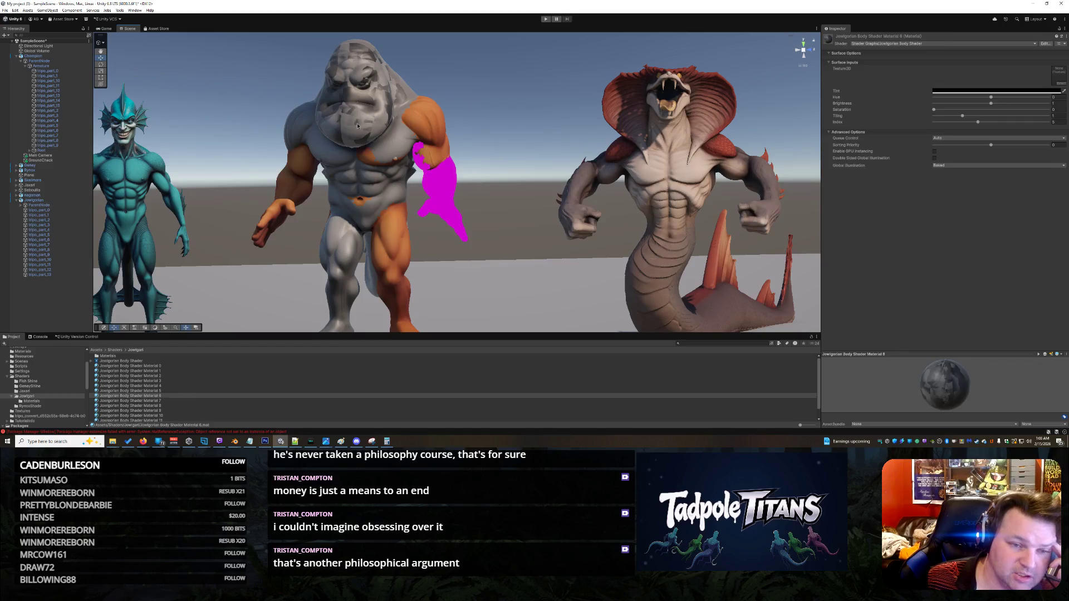
left_click(359, 127)
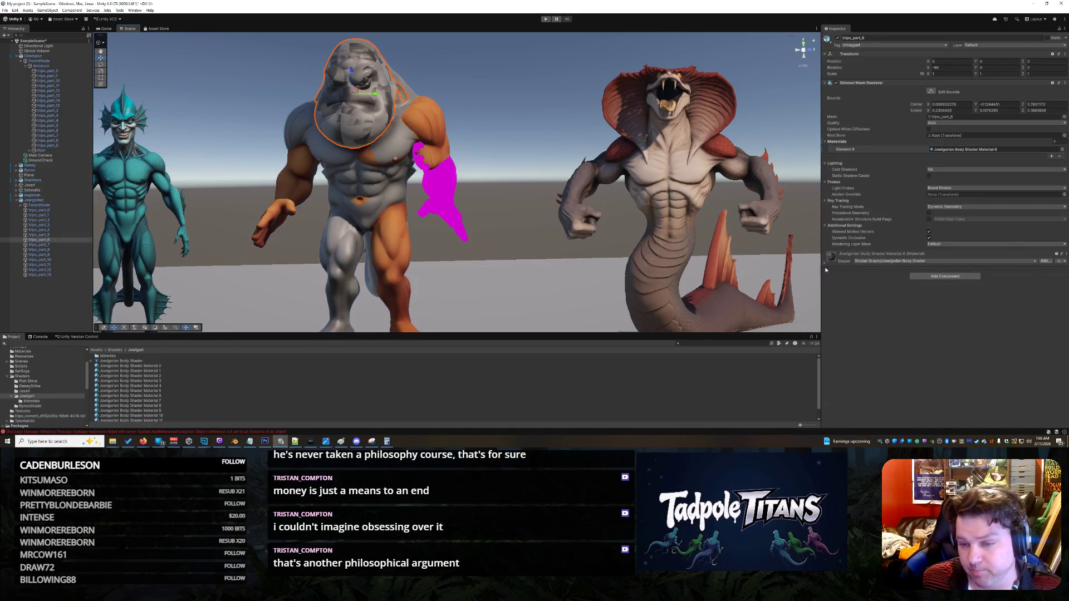
left_click(824, 264)
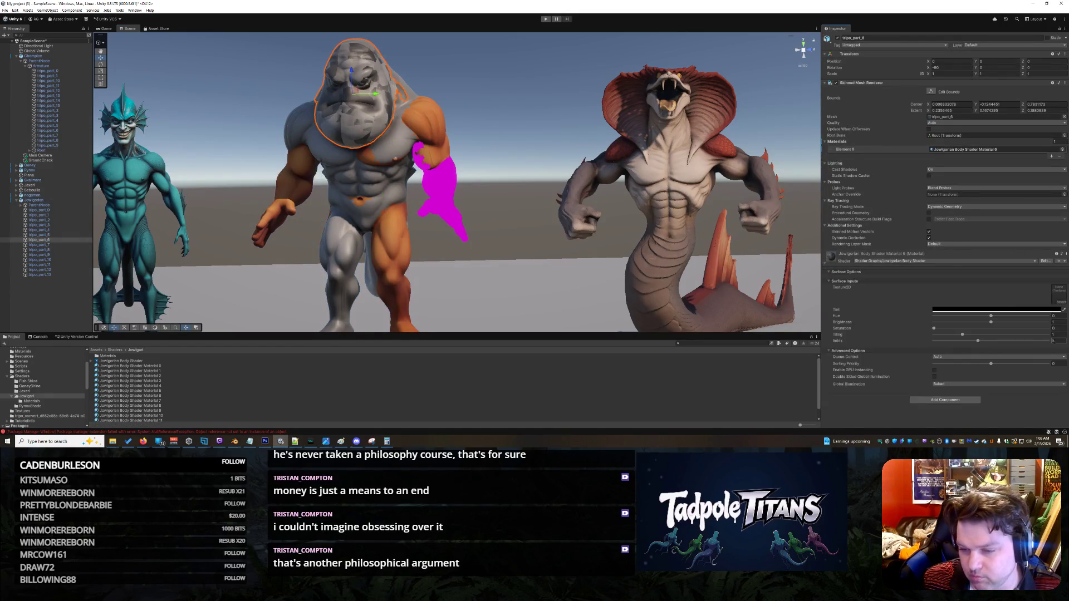
type("6")
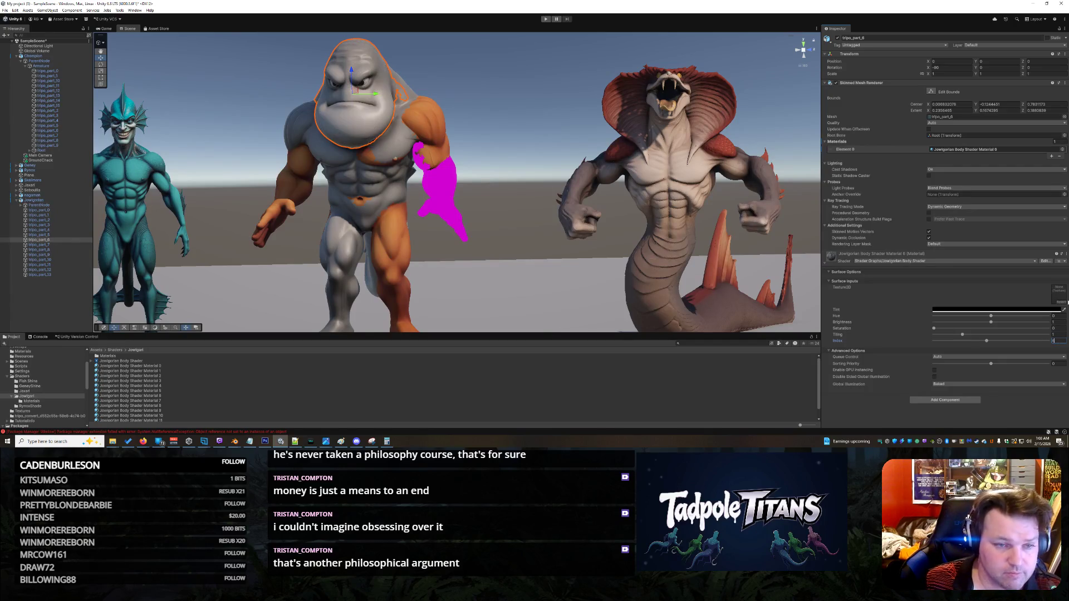
left_click(507, 290)
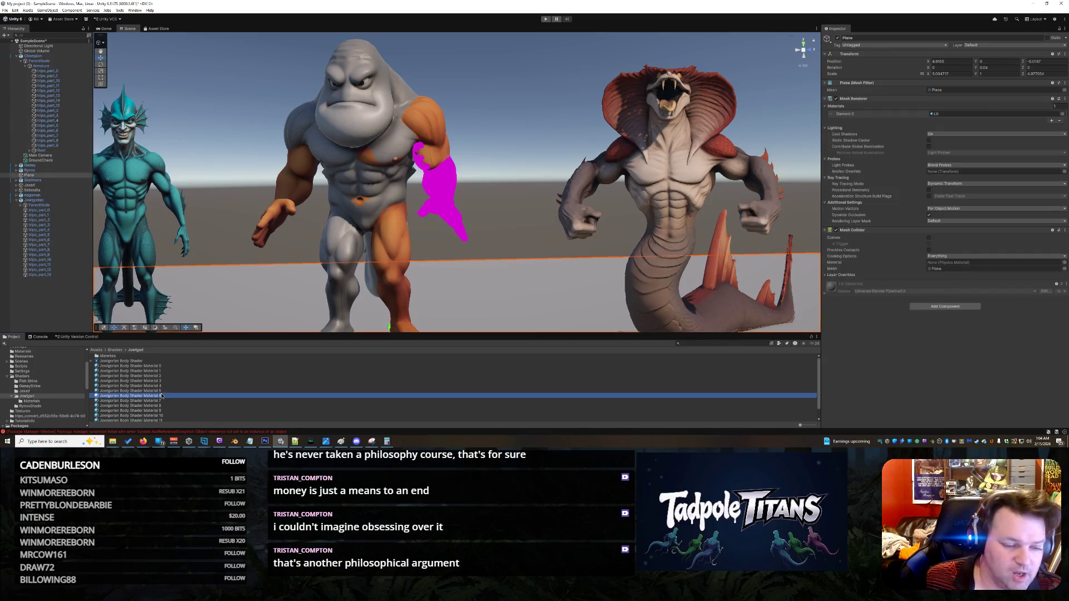
Step: Give the waist piece tripo_part_7 Jowigorian Body Shader Material 7 with Index 7
left_click(133, 400)
mouse_move(467, 259)
left_mouse_down()
mouse_move(424, 251)
mouse_move(456, 261)
left_mouse_up()
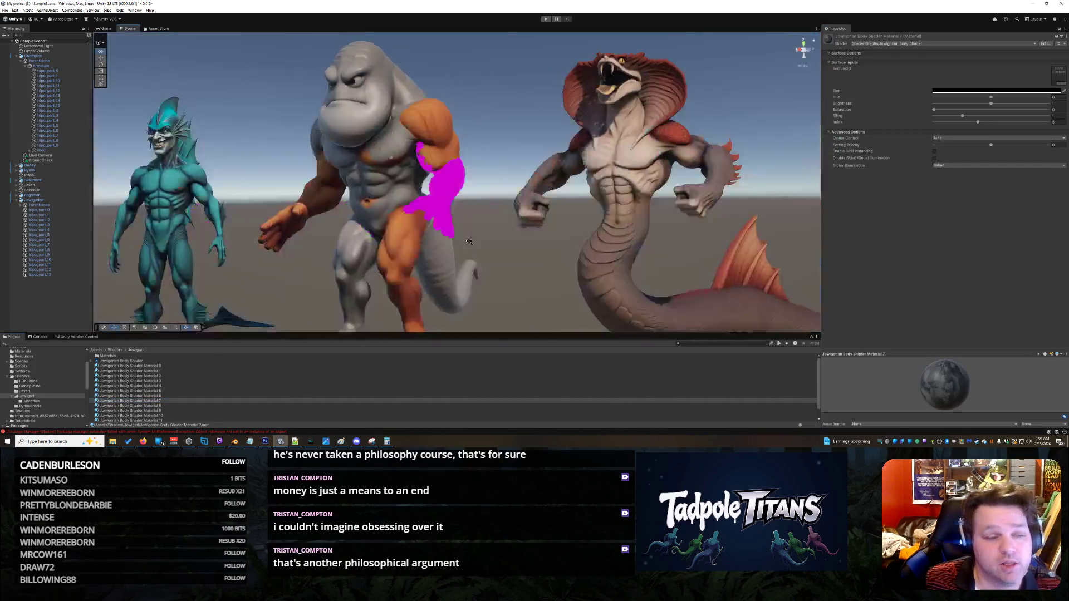
left_click(41, 245)
left_click(172, 401)
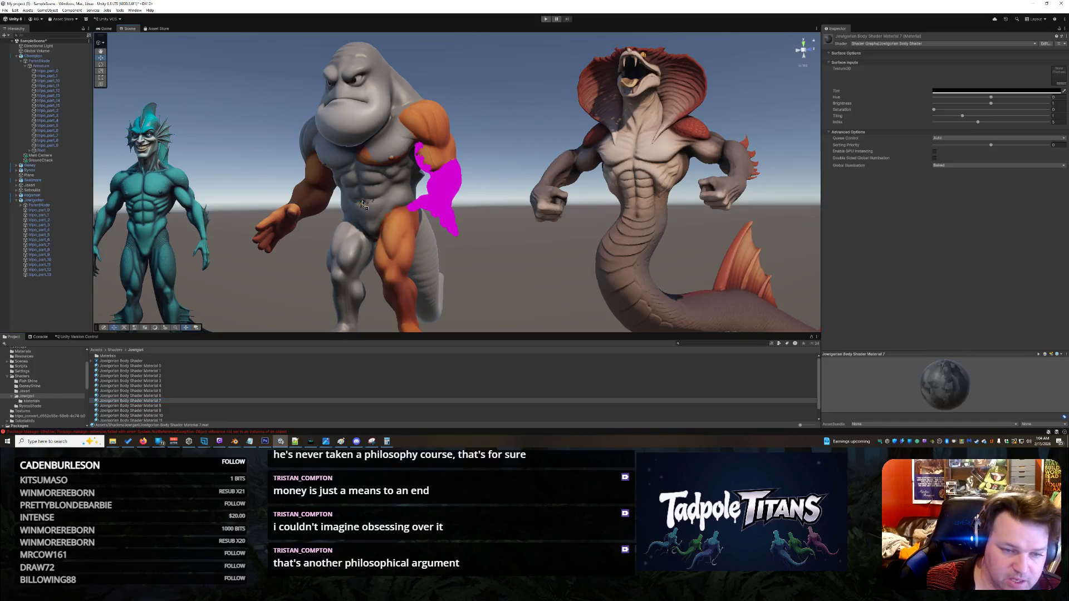
left_click(363, 205)
left_click(364, 206)
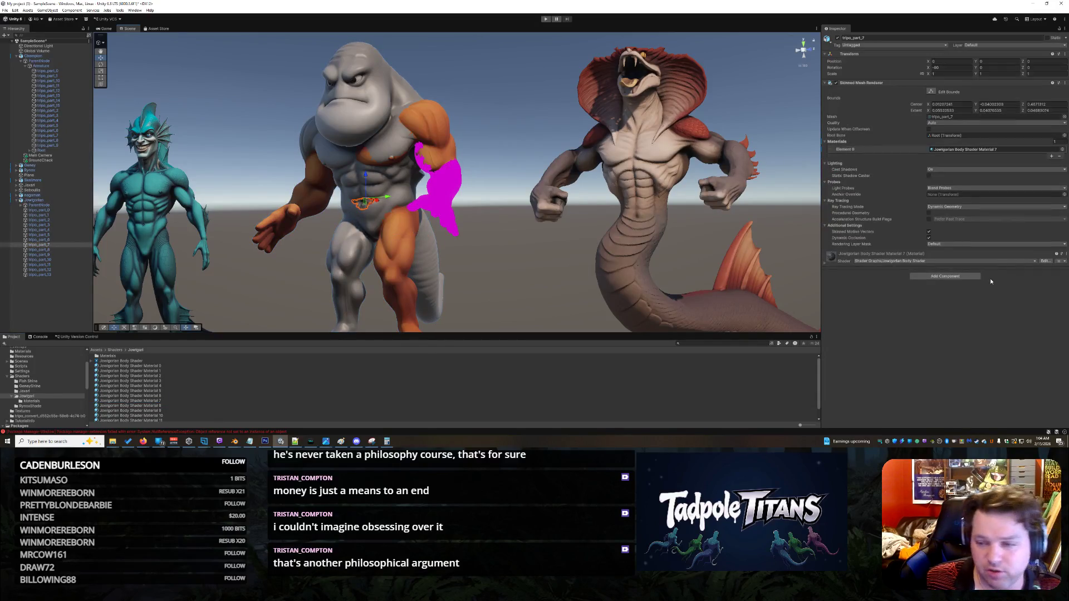
left_click(827, 262)
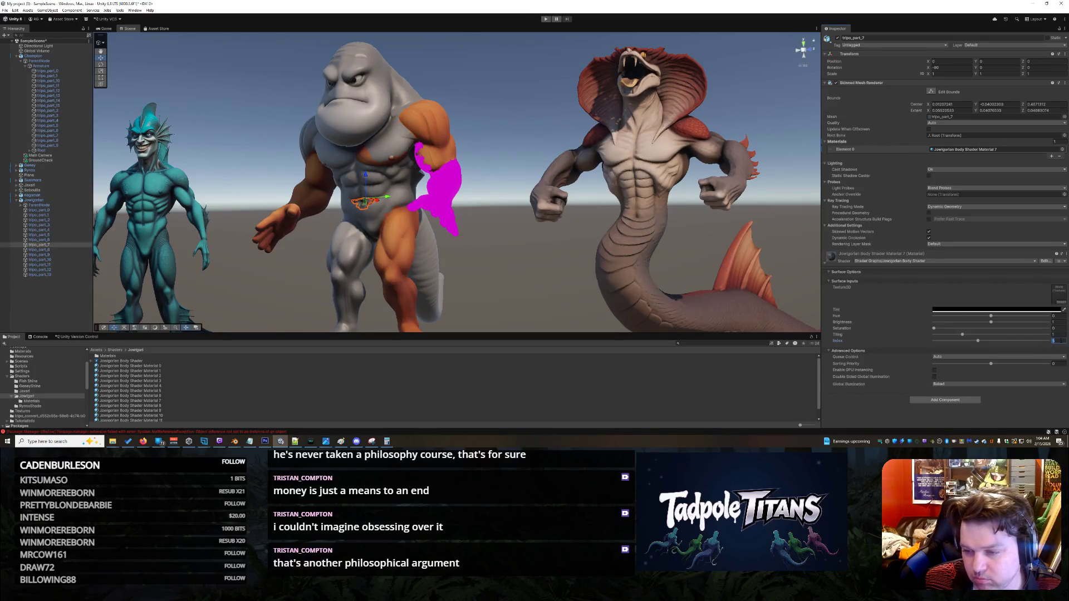
type("7")
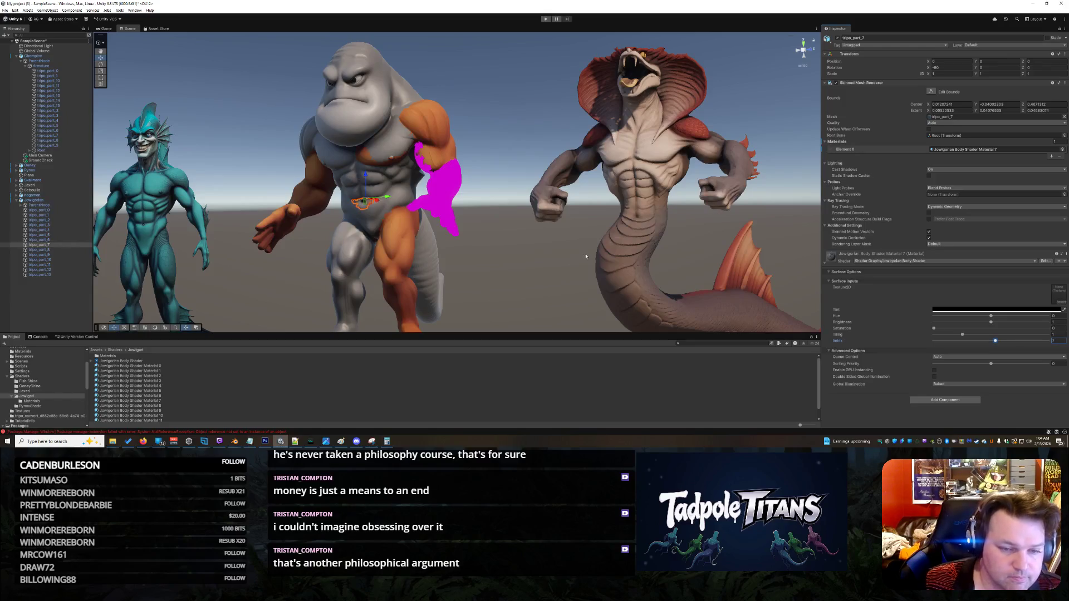
left_click(516, 238)
scroll(518, 245, "up", 2)
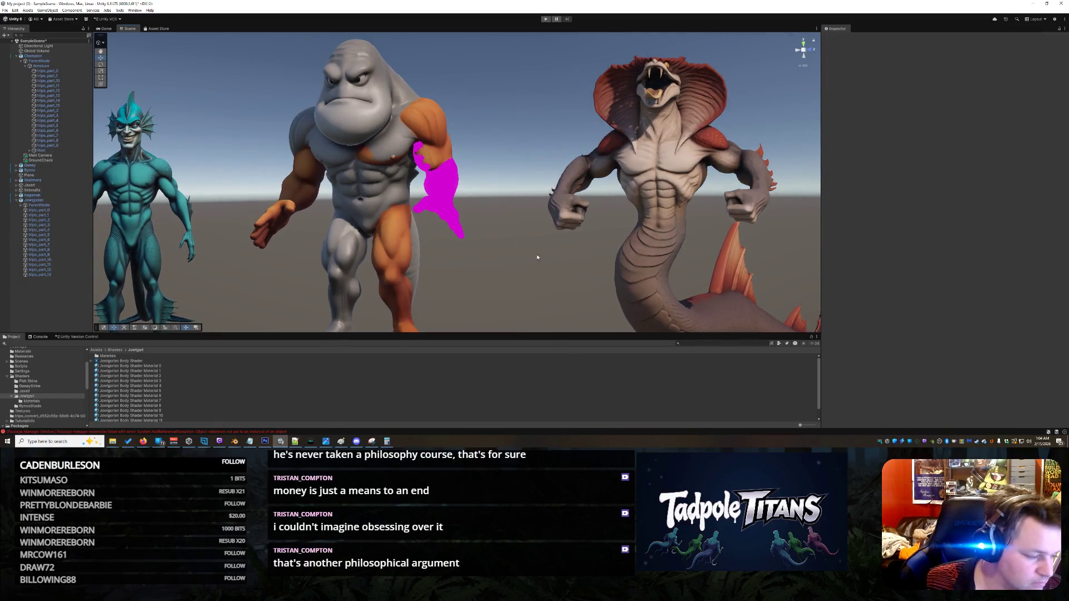
Step: Give the chest piece tripo_part_9 Jowigorian Body Shader Material 9 with Index 9
left_click(65, 250)
mouse_move(505, 266)
left_mouse_down()
mouse_move(128, 255)
mouse_move(316, 278)
mouse_move(568, 279)
mouse_move(647, 243)
mouse_move(496, 274)
mouse_move(457, 269)
mouse_move(733, 272)
mouse_move(546, 287)
mouse_move(697, 282)
mouse_move(403, 271)
left_mouse_up()
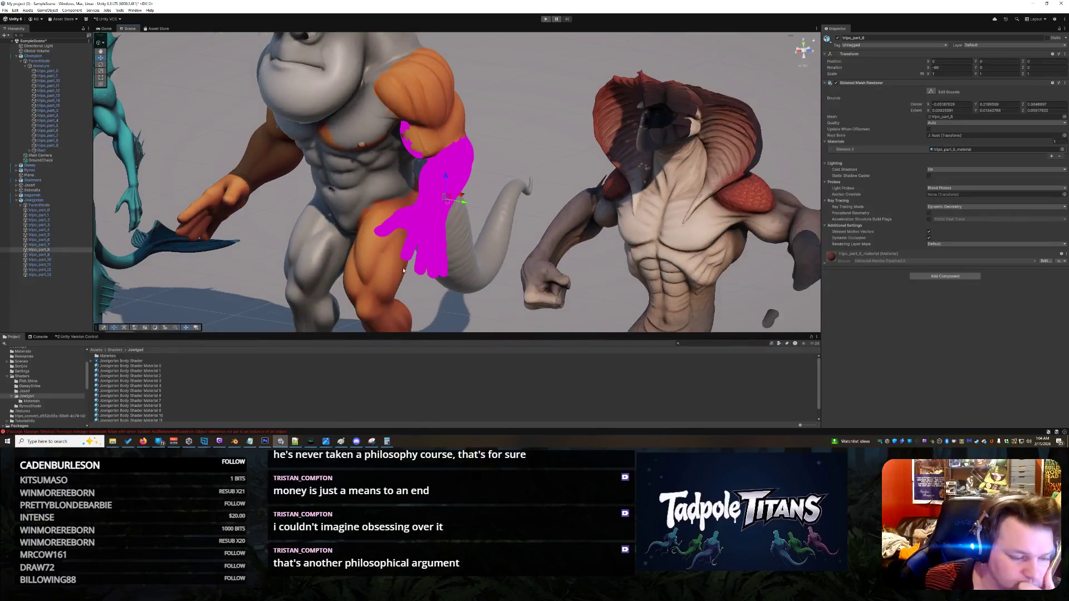
left_click(48, 255)
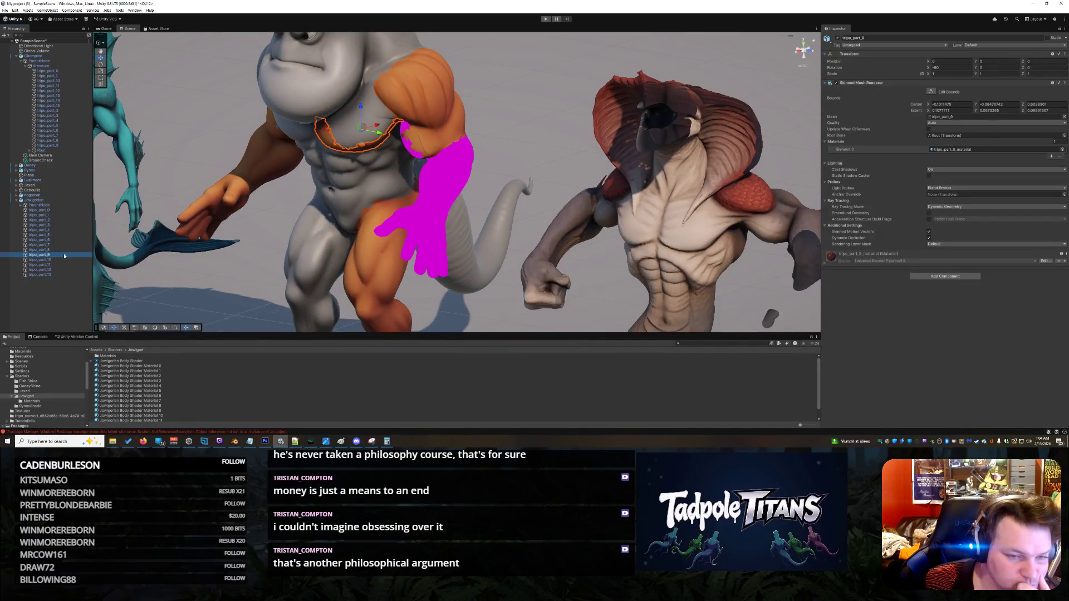
key("f")
left_click(161, 411)
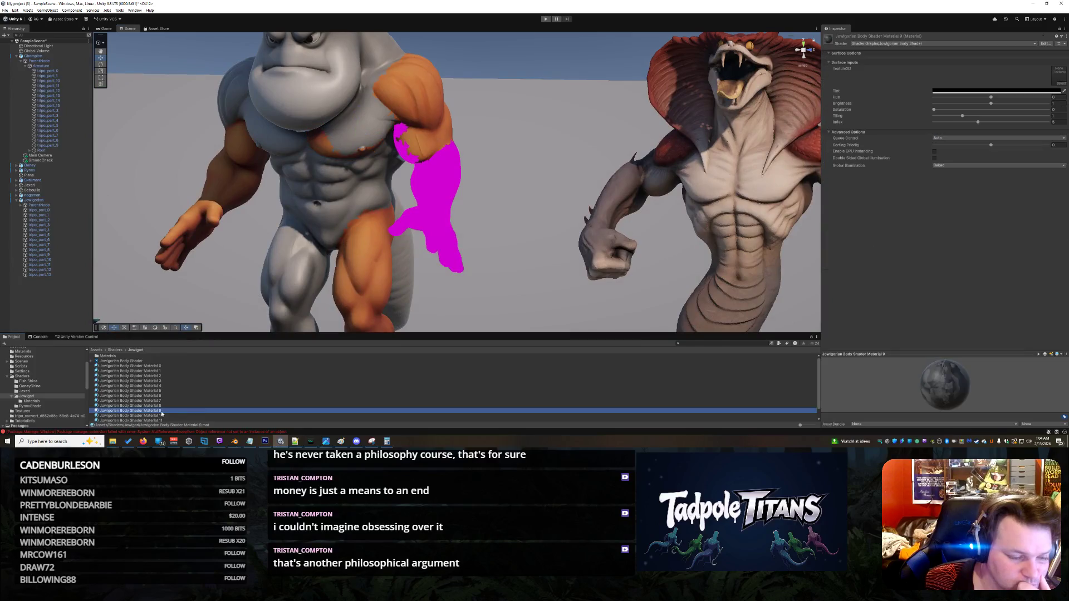
left_click(322, 146)
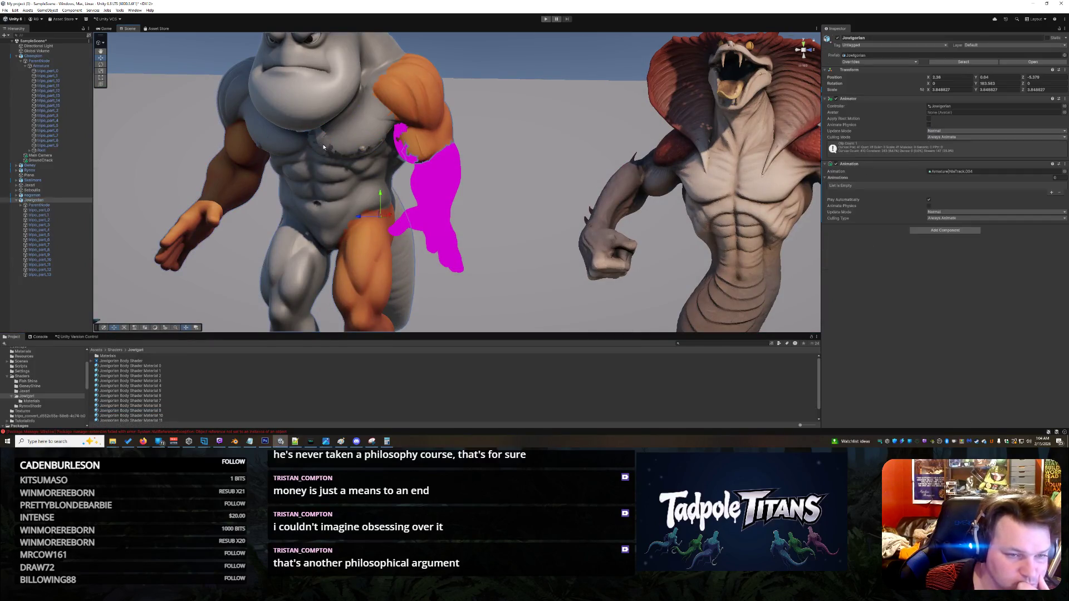
left_click(823, 264)
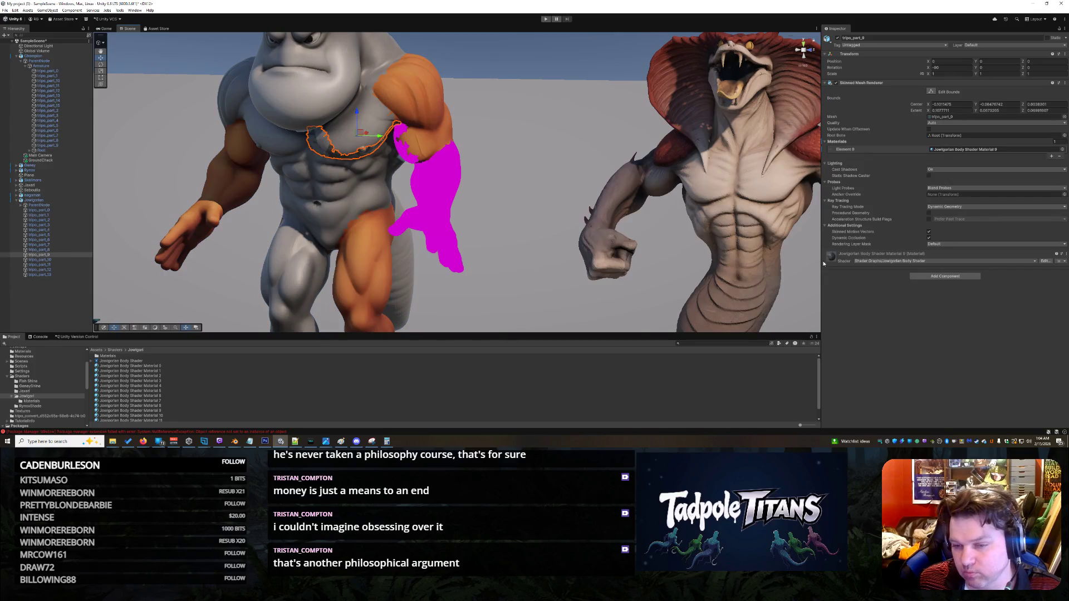
left_click(1050, 341)
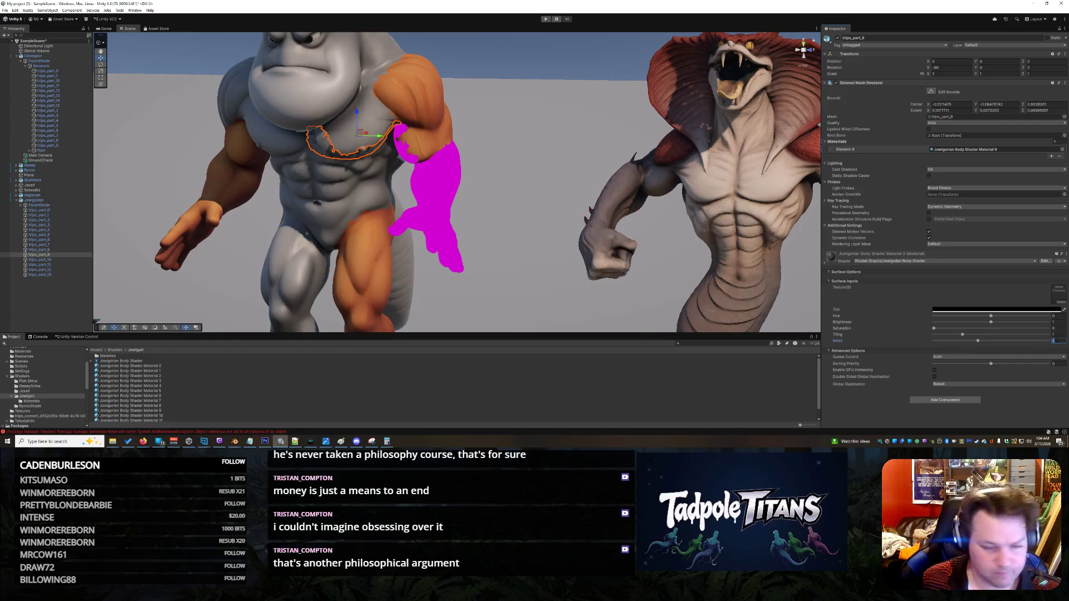
type("9")
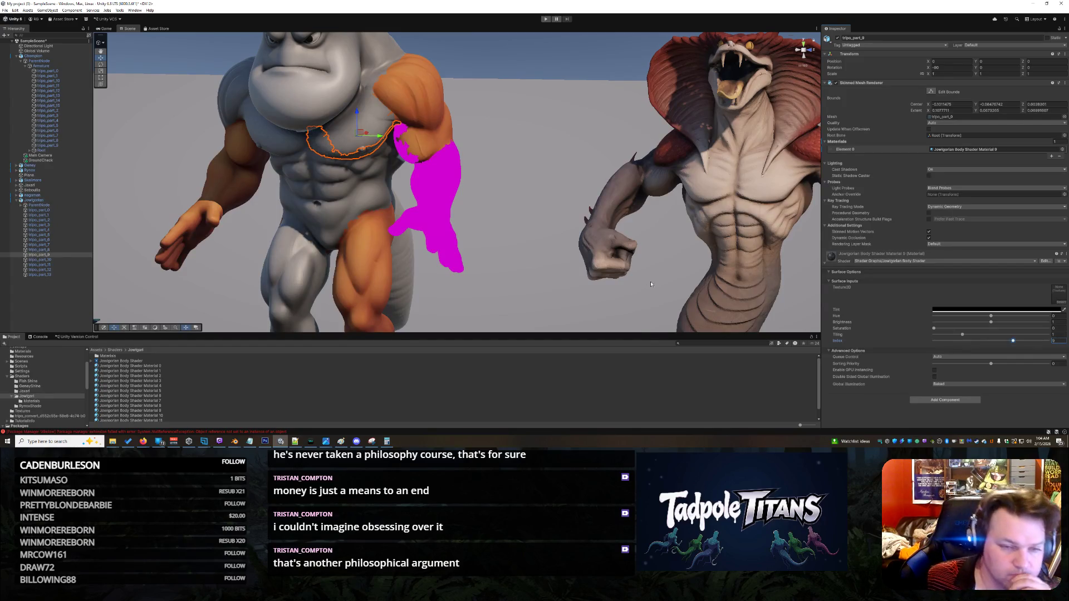
left_click(496, 171)
left_click_drag(496, 172, 138, 213)
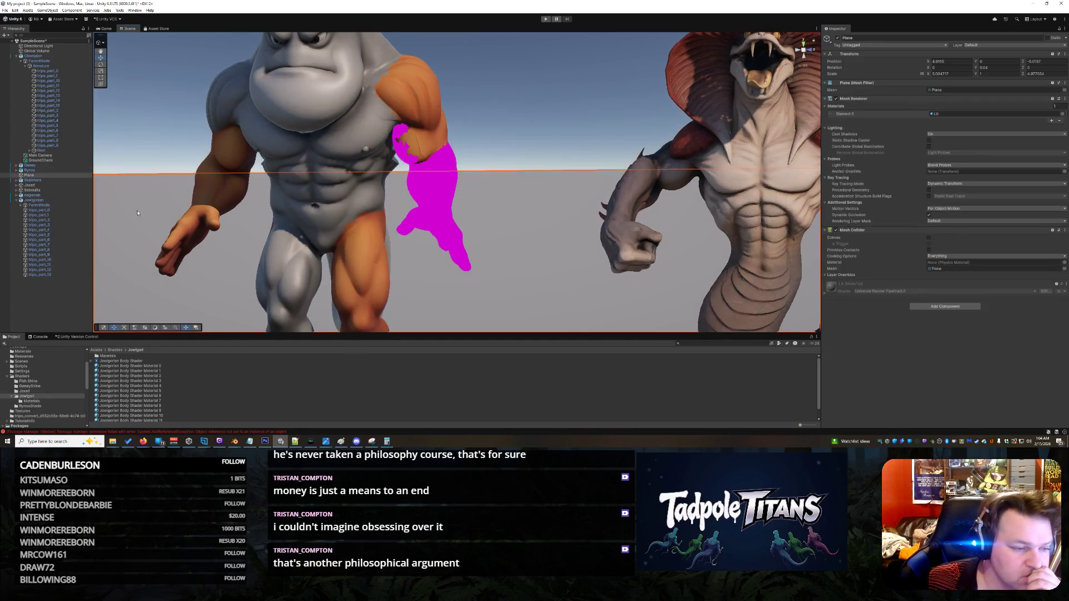
Step: Apply Jowigorian Body Shader Material 10 to the leg piece tripo_part_10 with Index 10
left_click(47, 260)
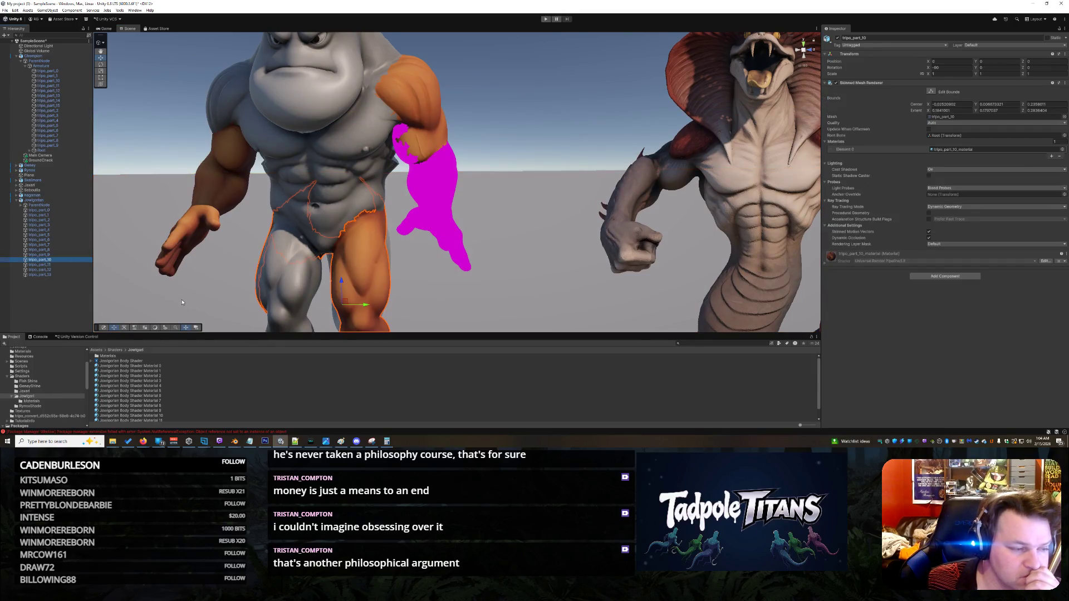
mouse_move(418, 303)
left_mouse_down()
mouse_move(498, 232)
mouse_move(310, 221)
mouse_move(504, 228)
left_mouse_up()
left_click(145, 416)
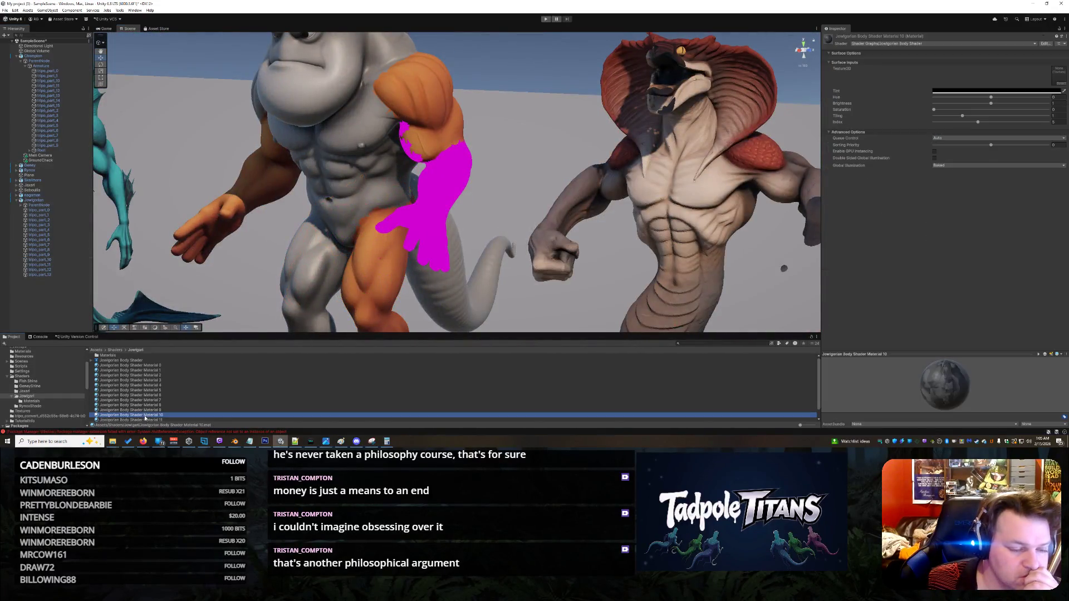
left_click_drag(142, 417, 380, 277)
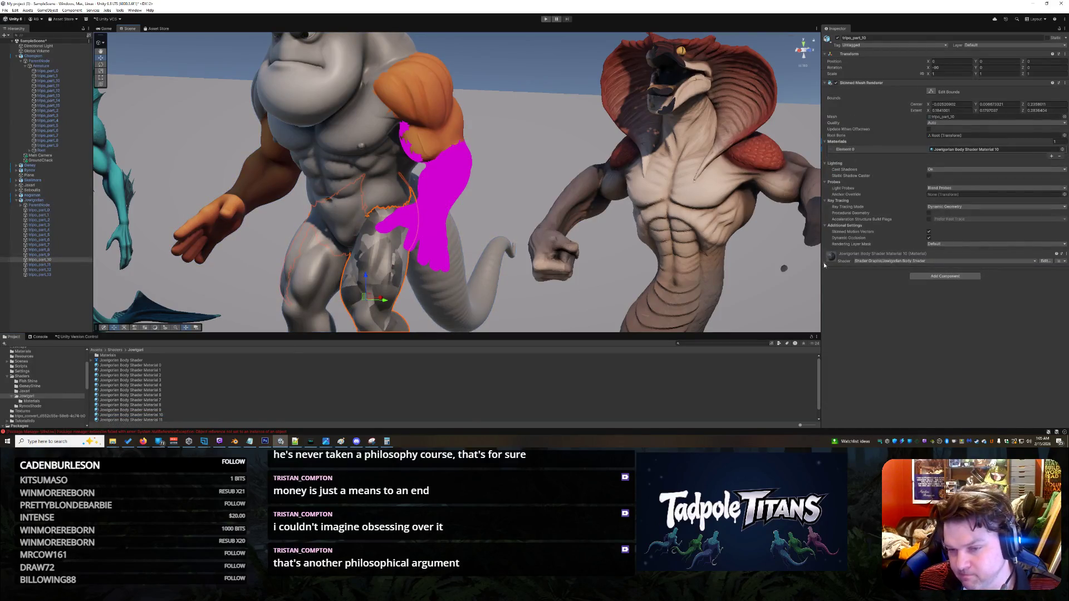
left_click(828, 257)
left_click(1054, 341)
type("1")
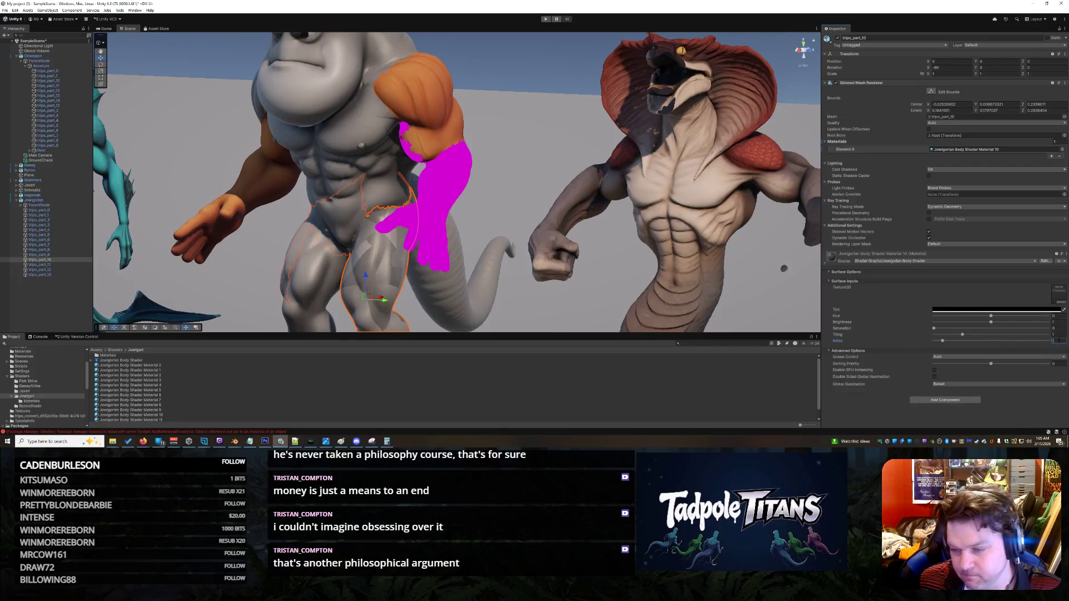
type("0")
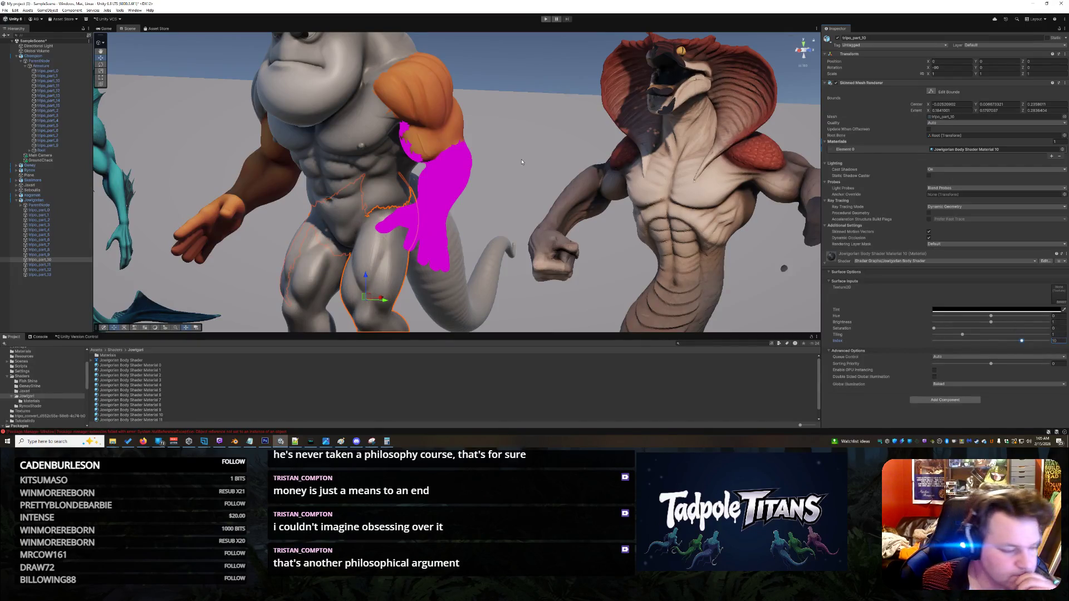
left_click(526, 162)
mouse_move(525, 162)
left_mouse_down()
mouse_move(542, 99)
mouse_move(188, 283)
left_mouse_up()
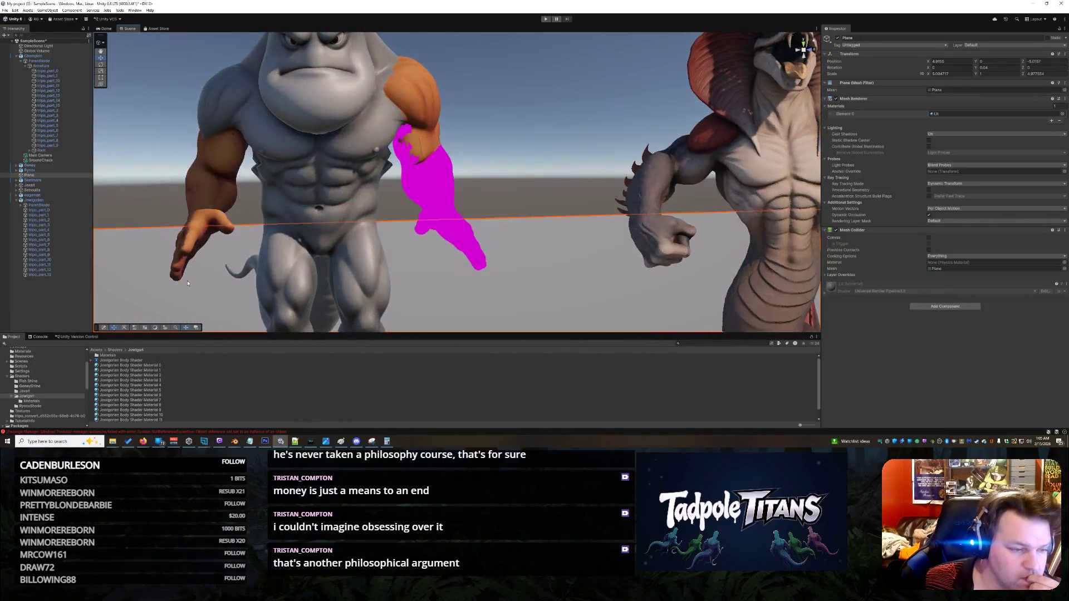
Step: Apply Jowigorian Body Shader Material 11 to the shoulder piece tripo_part_11 with Index 11
left_click(57, 267)
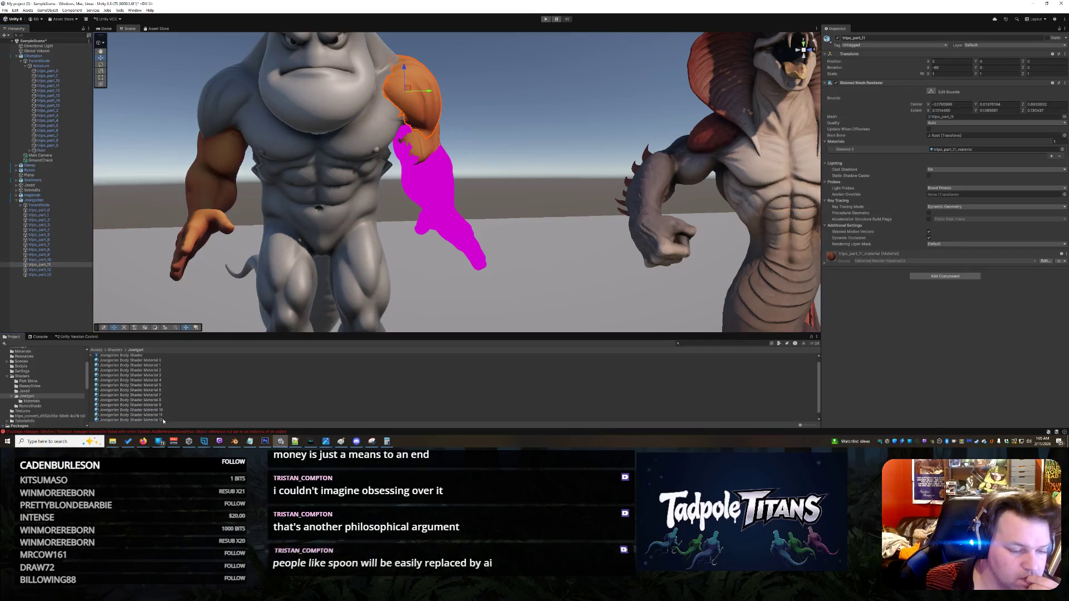
left_click(161, 415)
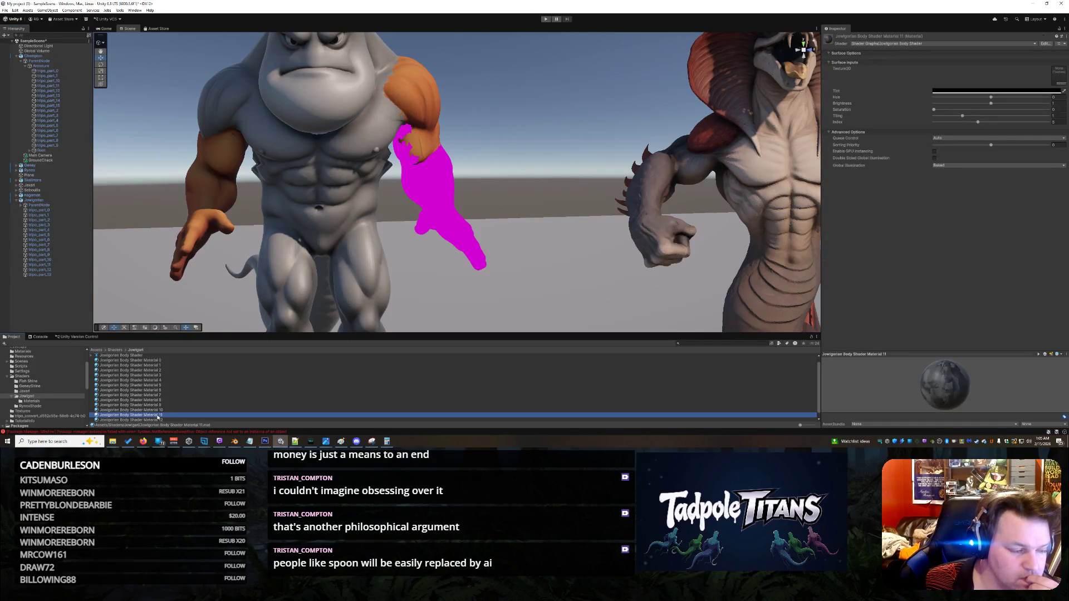
mouse_move(158, 417)
left_mouse_down()
mouse_move(339, 356)
mouse_move(443, 119)
mouse_move(432, 108)
left_mouse_up()
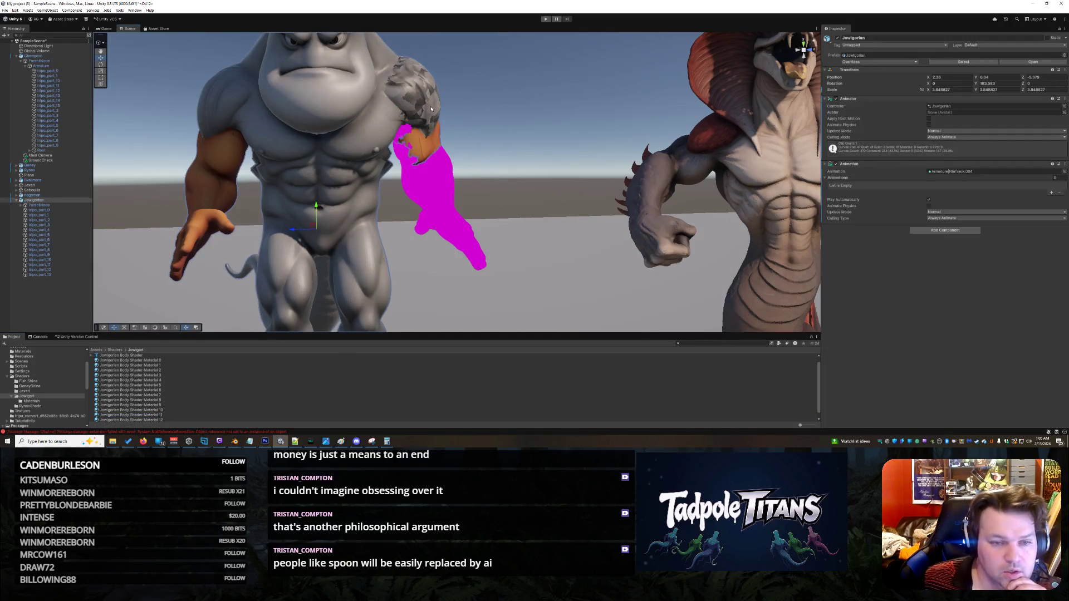
left_click(431, 109)
left_click(825, 265)
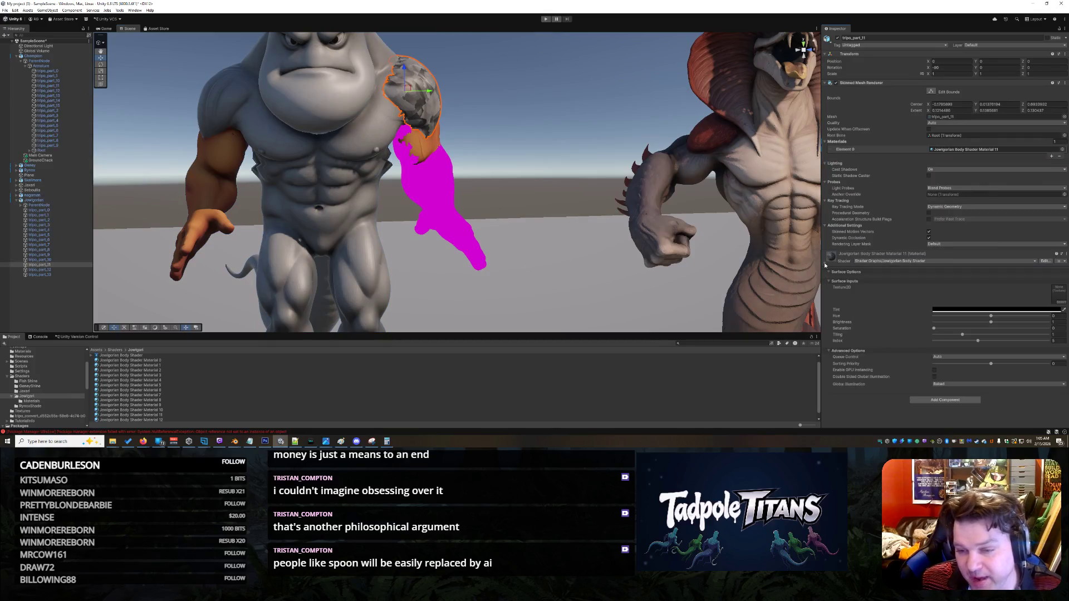
left_click(1054, 340)
type("11")
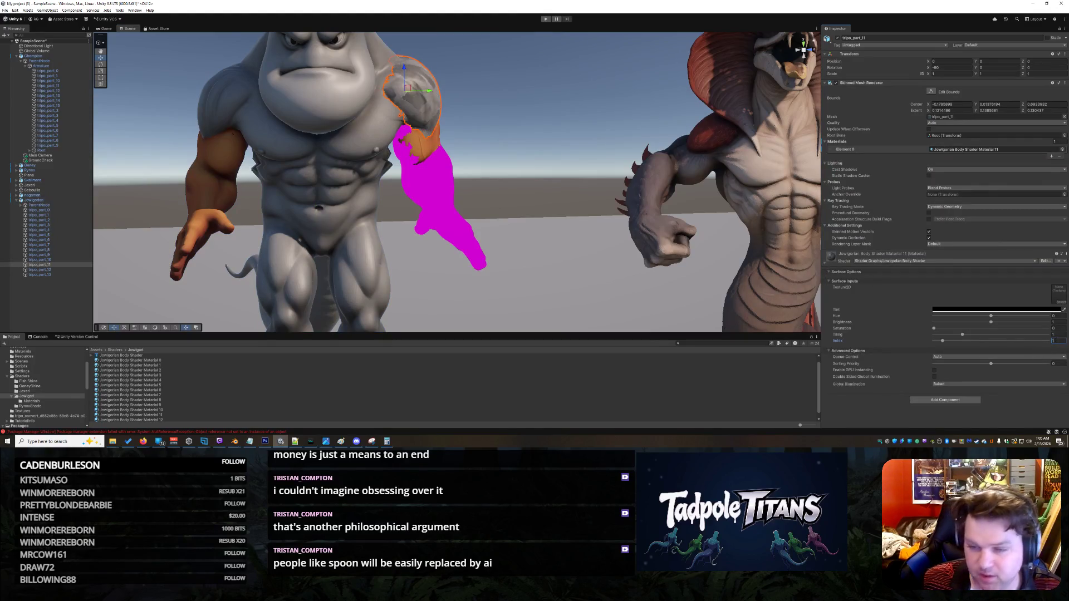
left_click(543, 274)
mouse_move(523, 276)
left_mouse_down()
mouse_move(542, 274)
mouse_move(524, 280)
left_mouse_up()
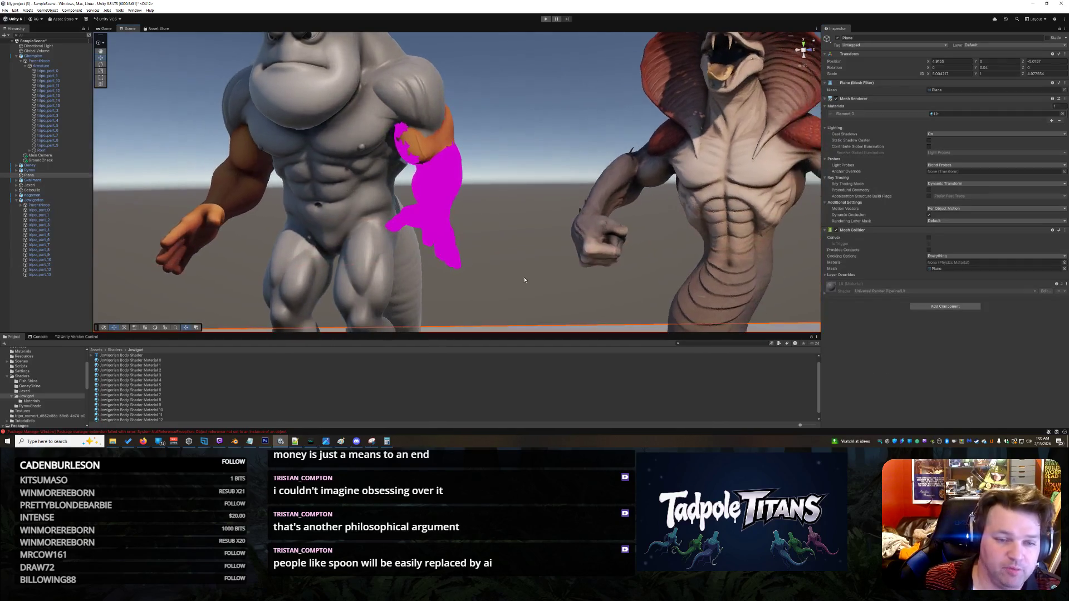
scroll(170, 417, "down", 1)
Step: Apply Jowigorian Body Shader Material 12 to the arm piece tripo_part_12 with Index 12
left_click(169, 415)
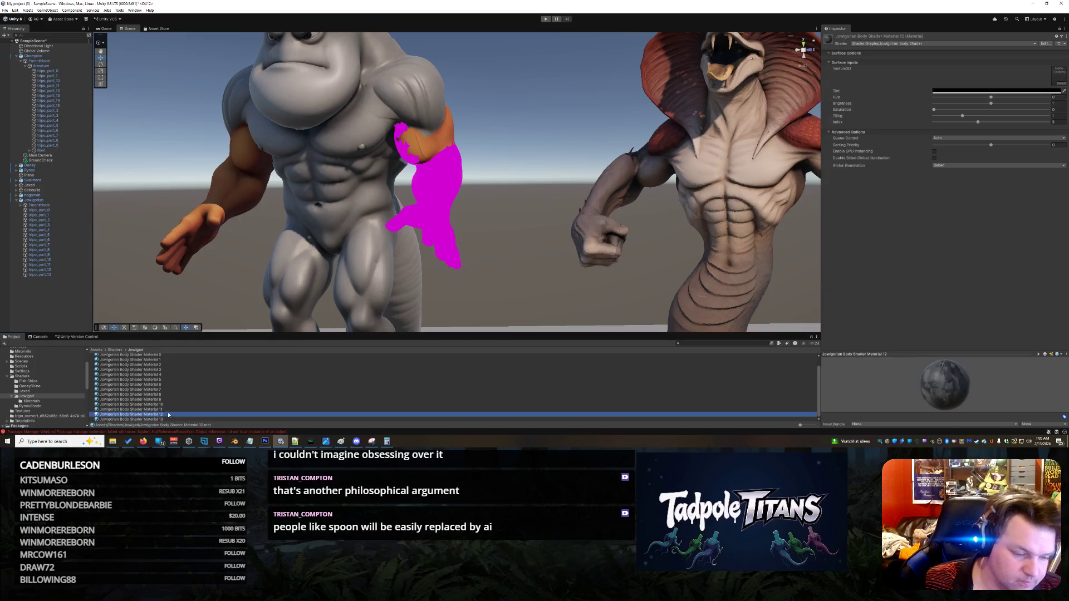
left_click(53, 270)
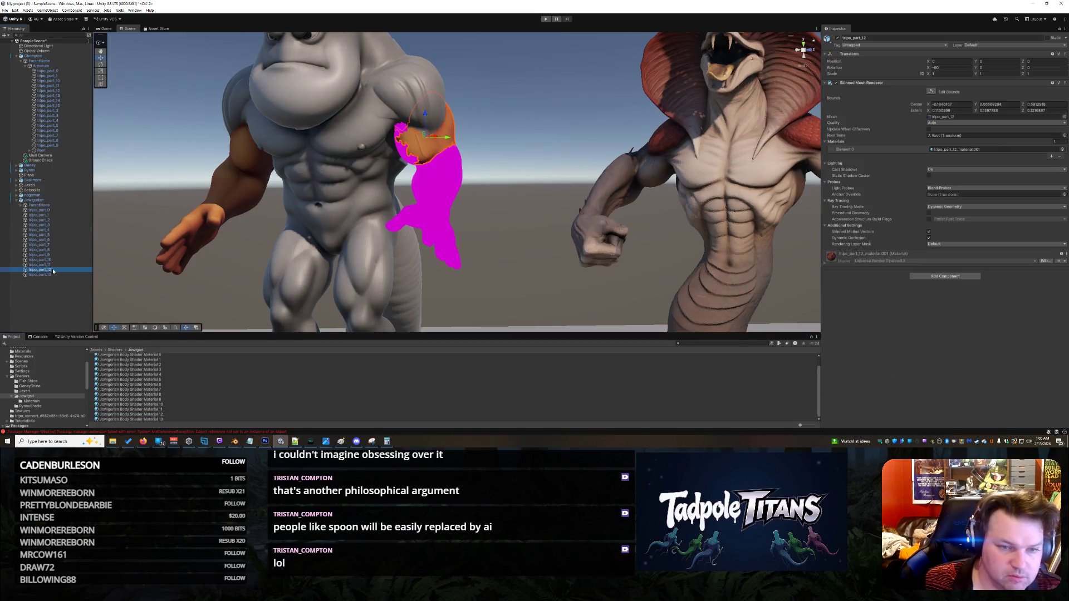
mouse_move(131, 415)
left_mouse_down()
mouse_move(183, 384)
mouse_move(426, 153)
left_mouse_up()
left_click(429, 152)
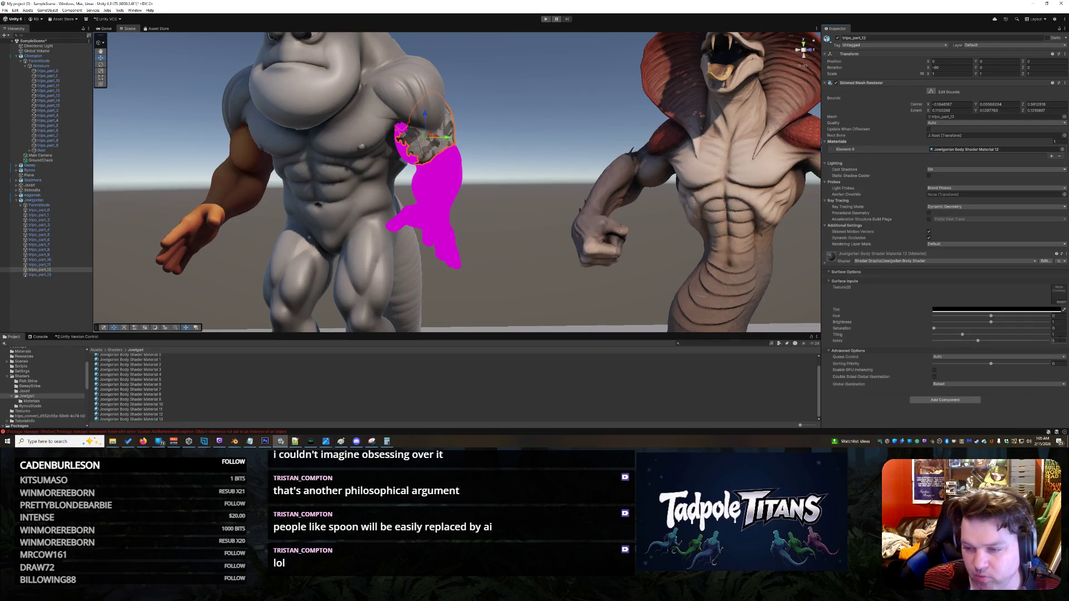
type("12")
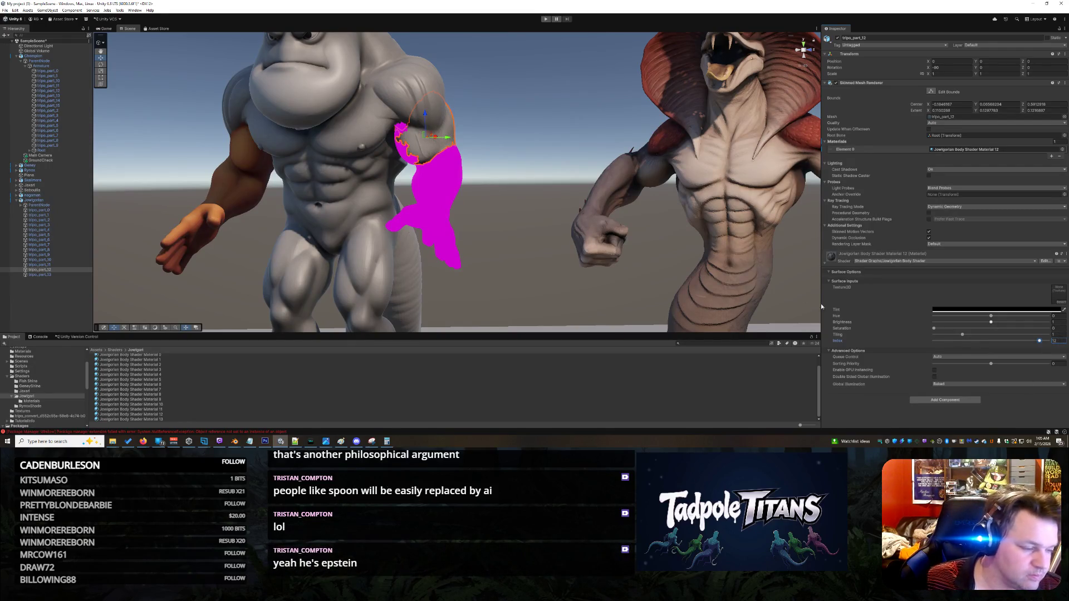
Step: Apply Jowigorian Body Shader Material 13 to the magenta arm tripo_part_13 with Index 13
left_click(39, 275)
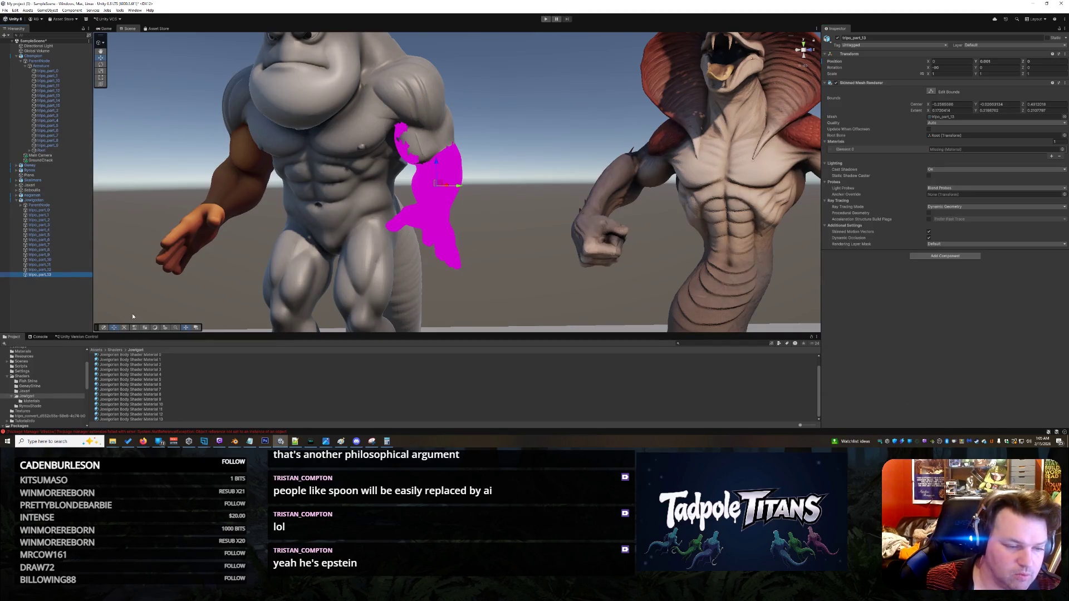
left_click(160, 419)
mouse_move(160, 422)
left_mouse_down()
mouse_move(400, 316)
mouse_move(448, 194)
left_mouse_up()
left_click(451, 196)
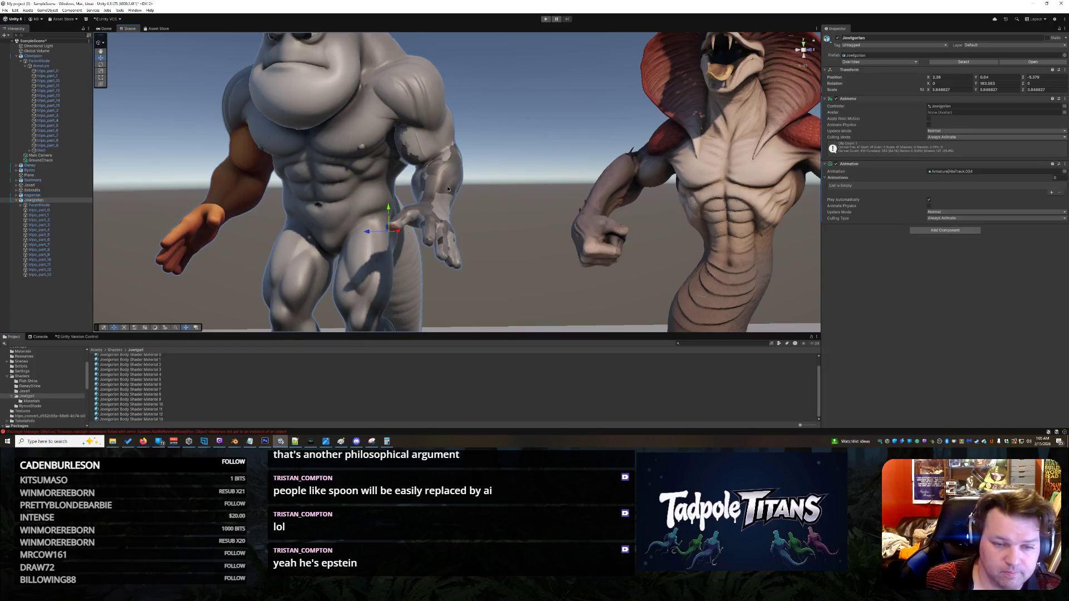
left_click(448, 189)
left_click(824, 260)
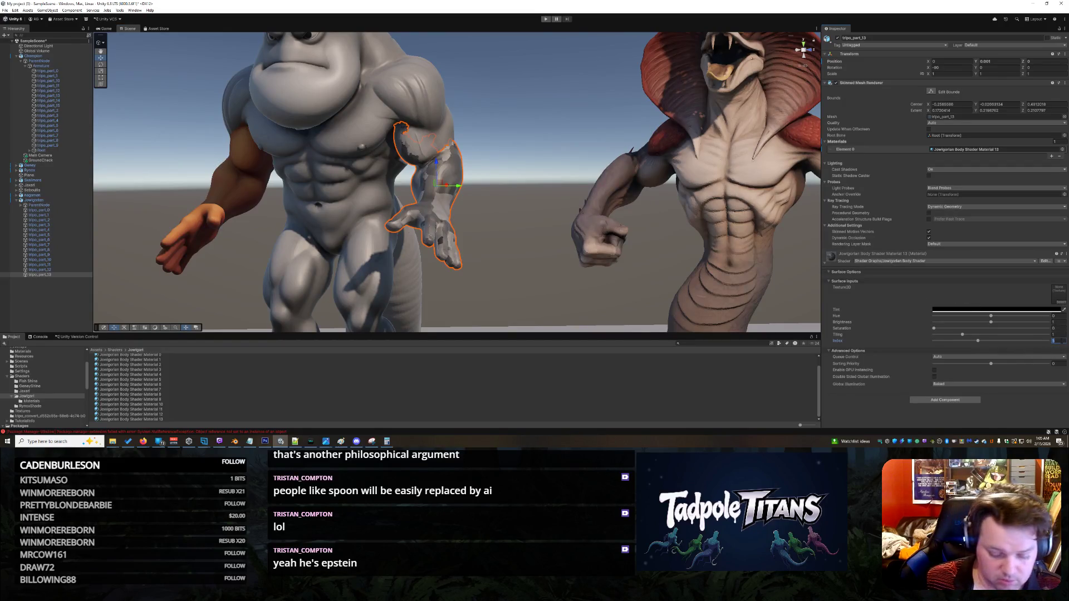
type("13")
left_click(618, 164)
scroll(445, 184, "up", 3)
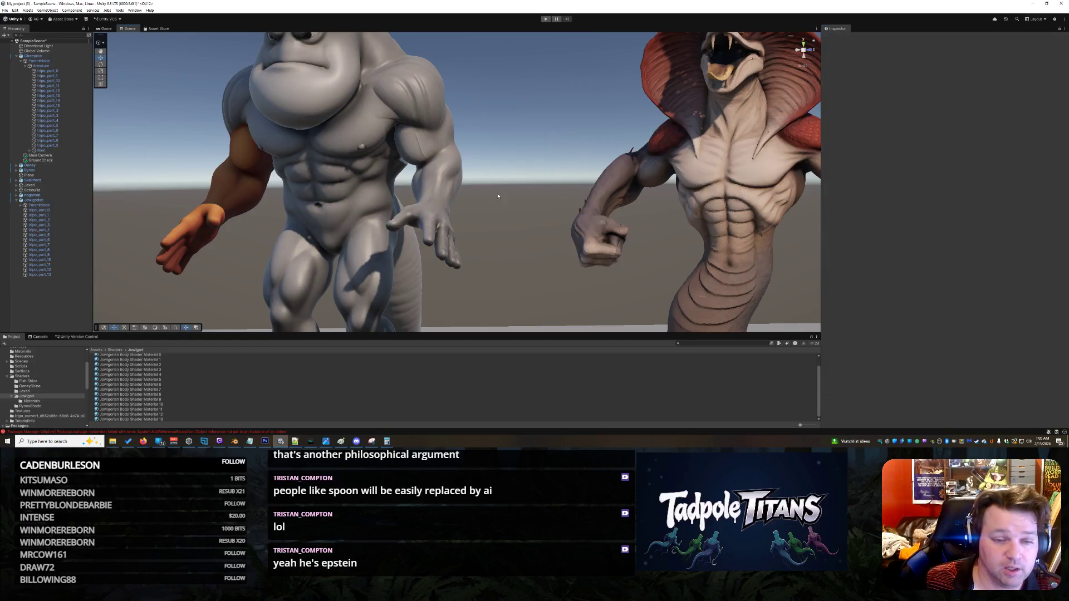
Step: Apply Jowigorian Body Shader Material 0 to the orange arm tripo_part_0 with Index 0
left_click(240, 179)
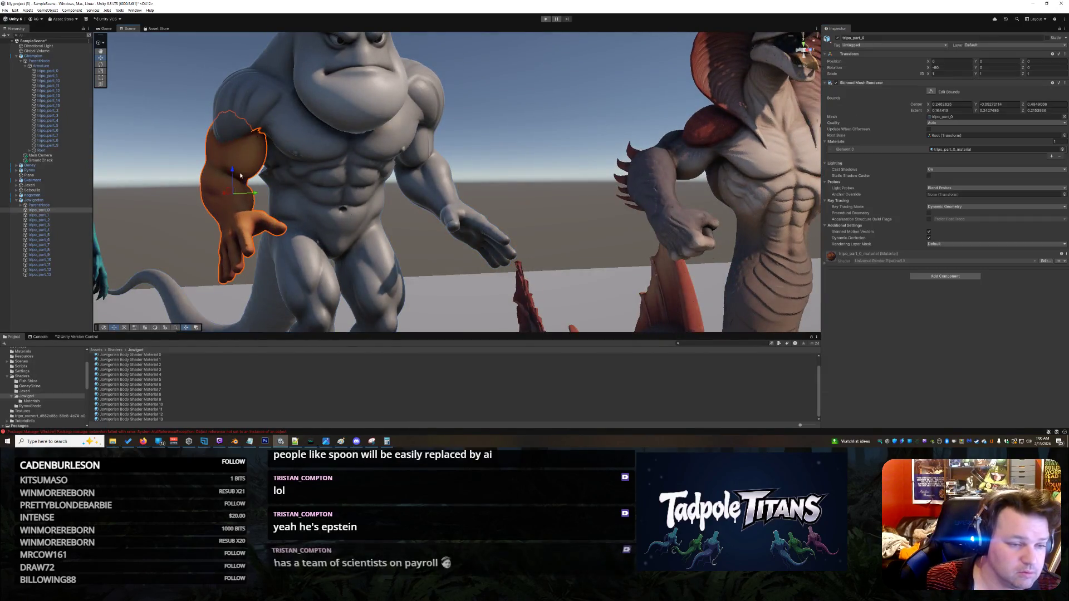
scroll(161, 358, "up", 1)
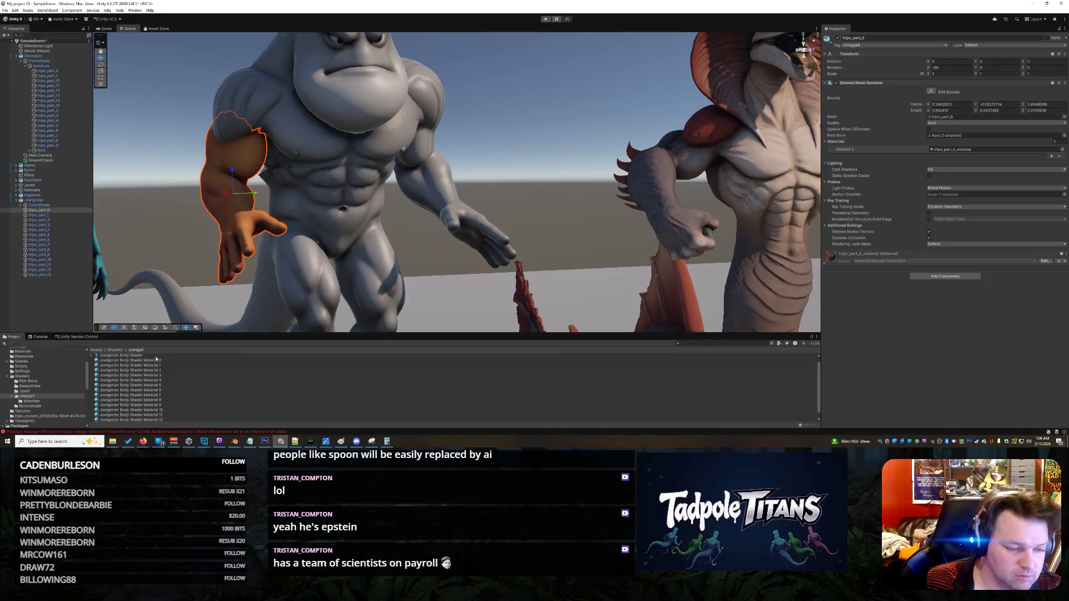
left_click(158, 360)
left_click_drag(157, 363, 231, 174)
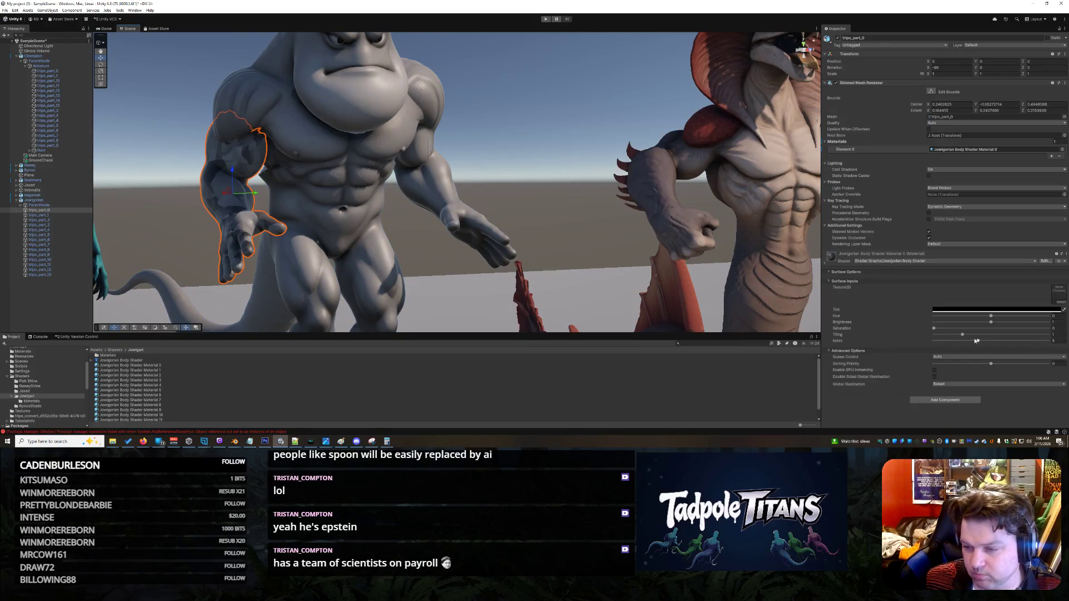
left_click_drag(977, 341, 913, 341)
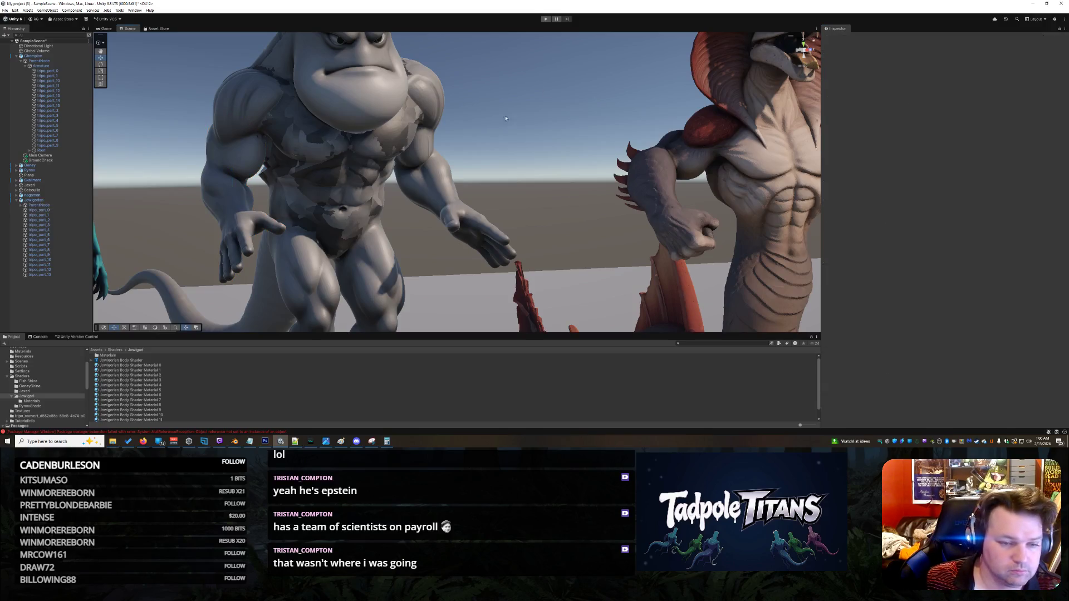
Step: Apply Jowigorian Body Shader Material 5 to the grey titan's torso tripo_part_5
left_click(353, 162)
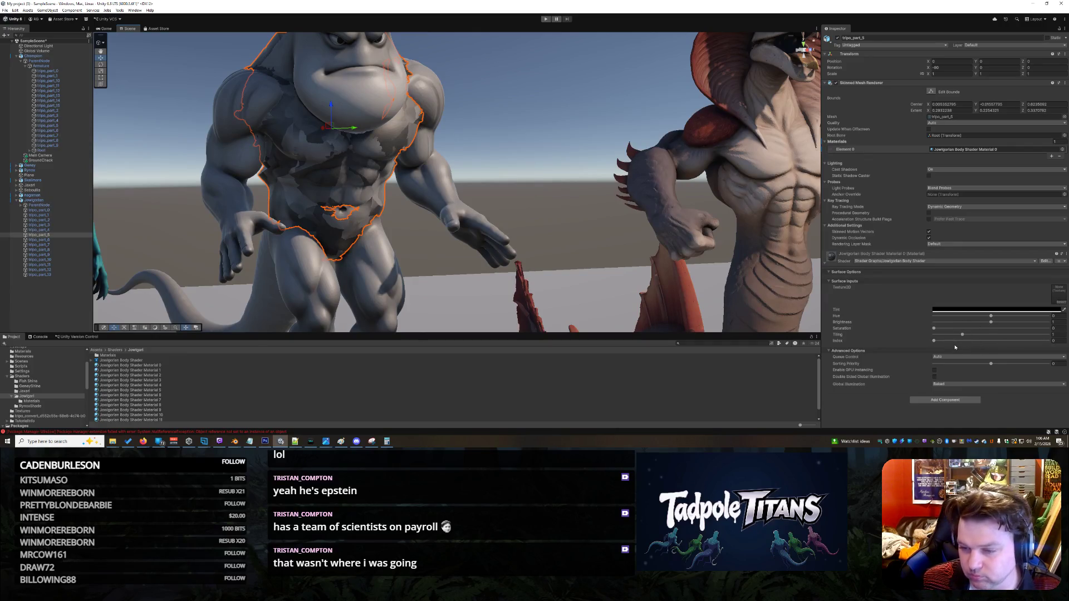
left_click(189, 385)
left_click(161, 391)
left_click_drag(310, 254, 311, 255)
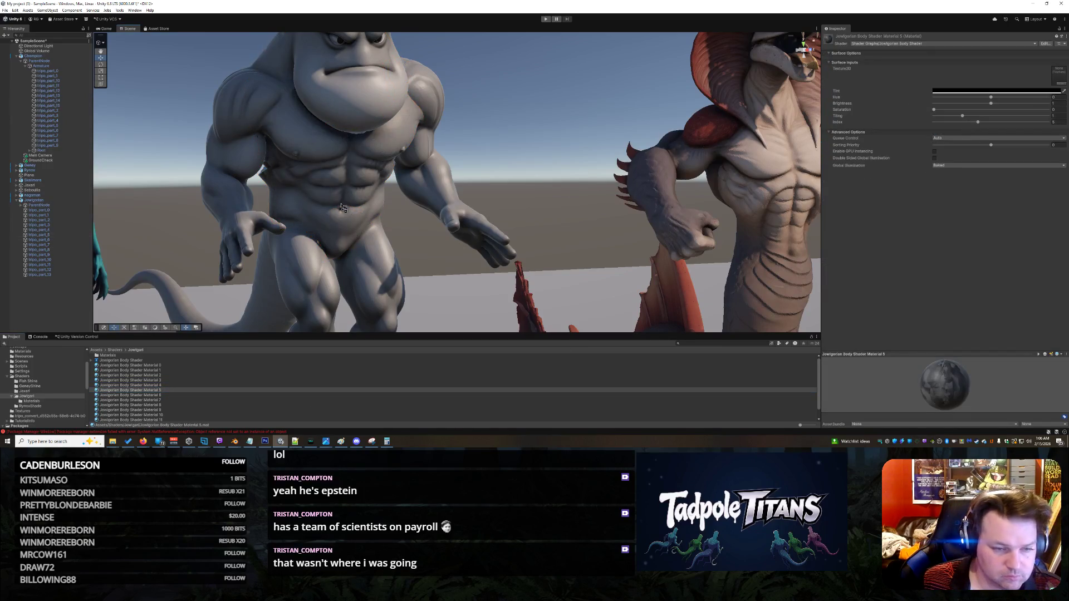
left_click(499, 164)
mouse_move(498, 164)
left_mouse_down()
mouse_move(358, 161)
mouse_move(261, 100)
mouse_move(440, 191)
left_mouse_up()
left_click(567, 196)
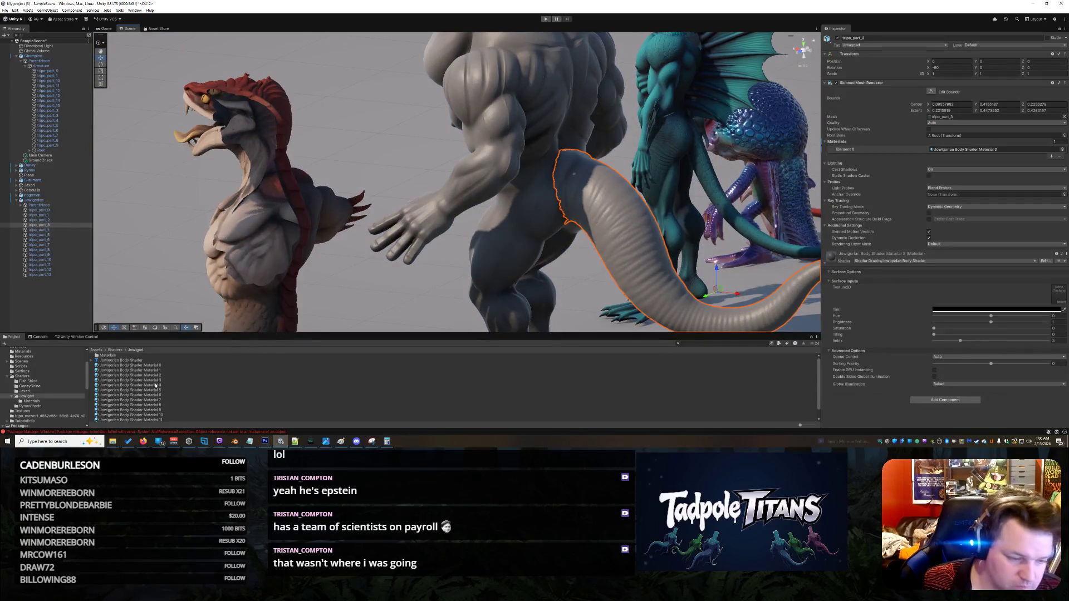
Step: Lower the tail material's Brightness from 0.739 to 0.419 to darken it
left_click(154, 382)
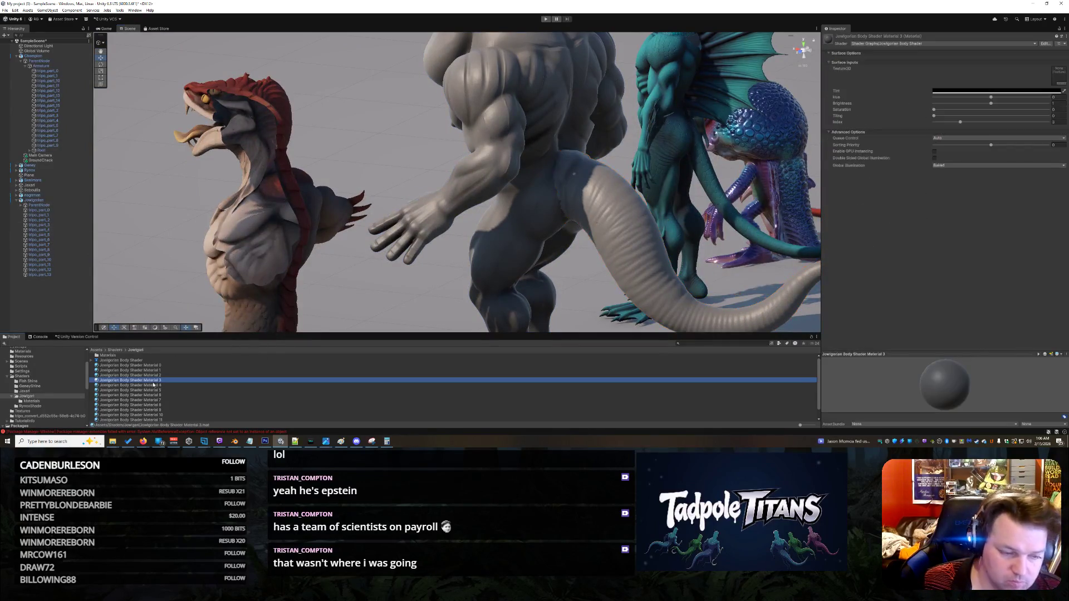
left_click(610, 202)
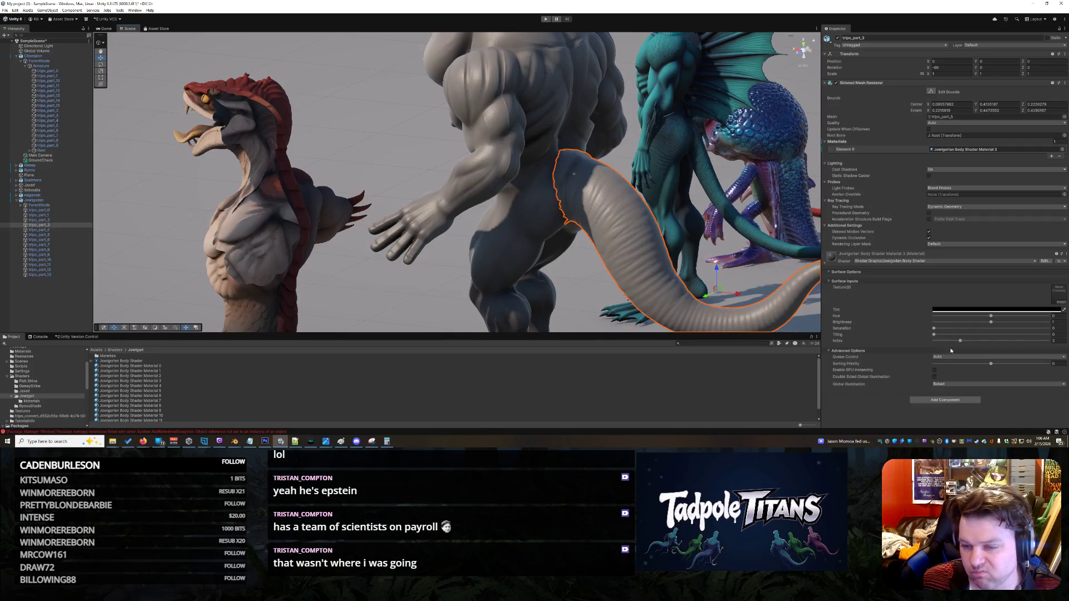
mouse_move(934, 329)
left_mouse_down()
mouse_move(952, 329)
mouse_move(914, 323)
mouse_move(988, 322)
mouse_move(976, 322)
left_mouse_up()
left_click(817, 321)
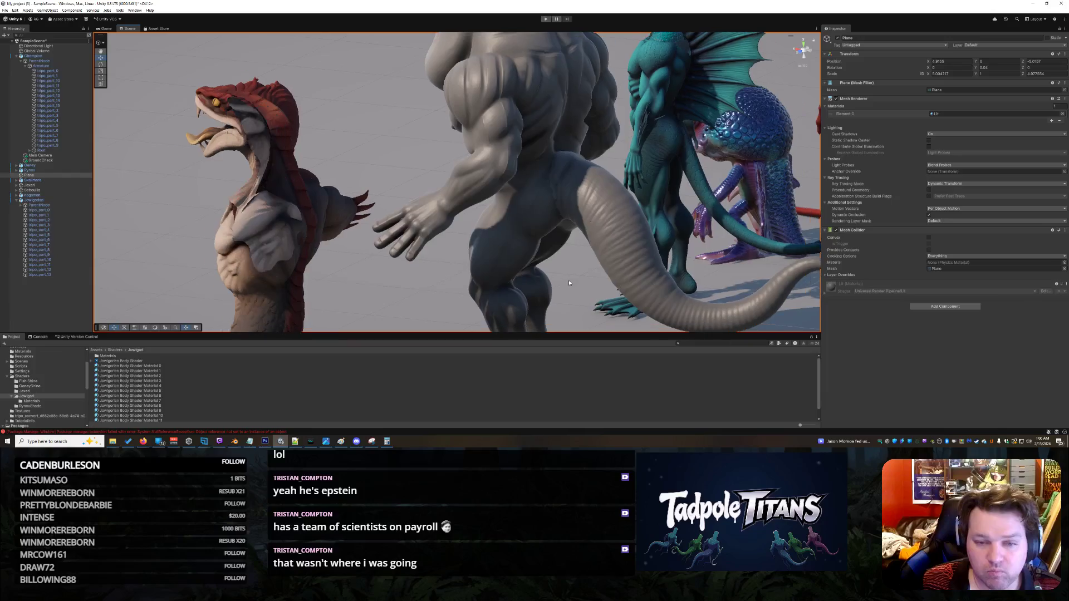
left_click(594, 236)
key("f")
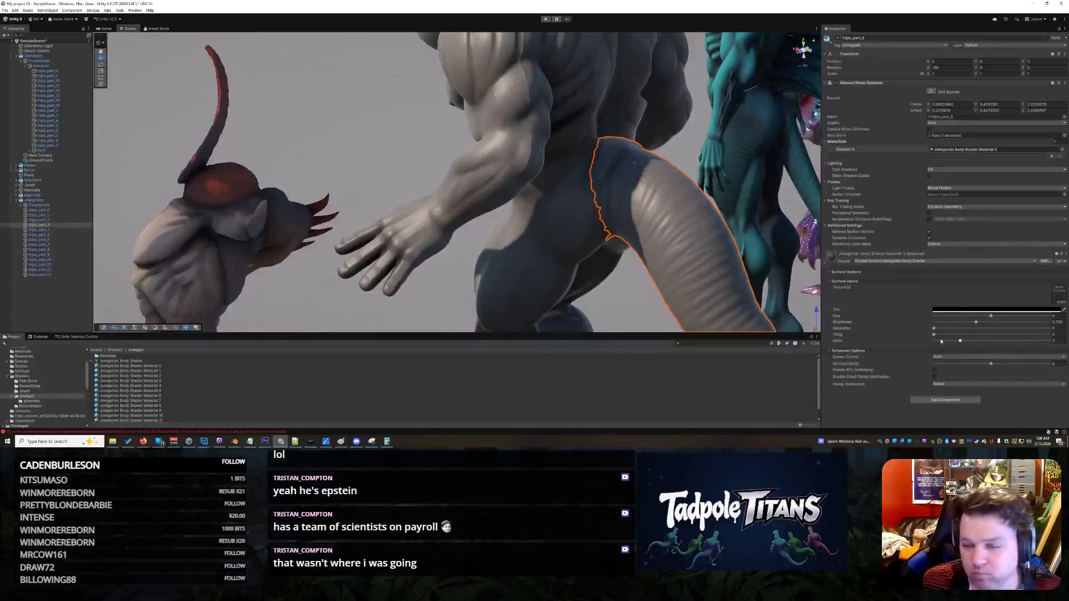
left_click_drag(976, 323, 966, 323)
left_click(591, 312)
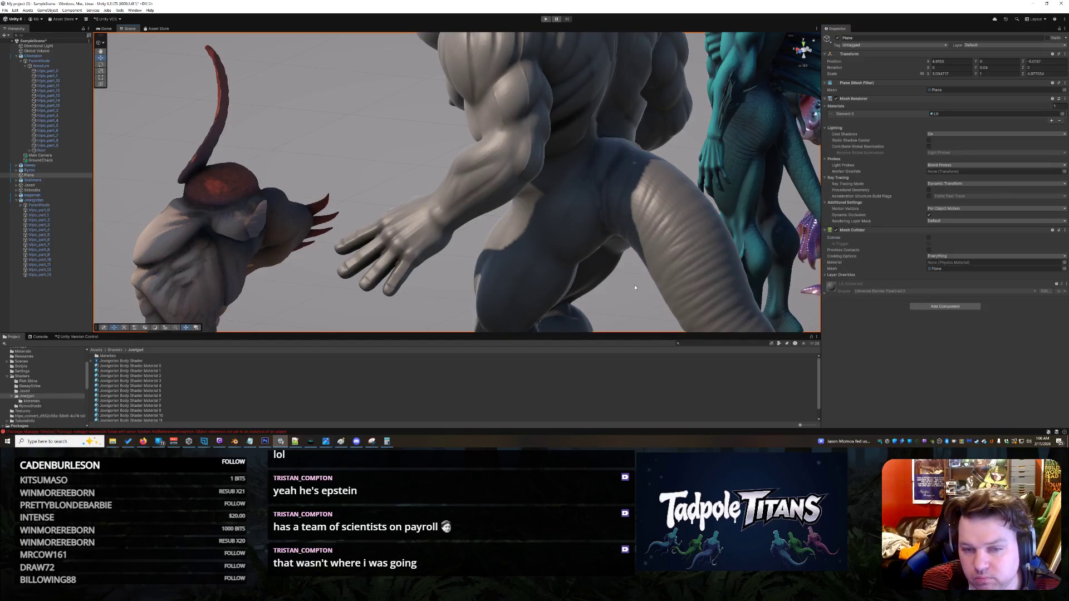
left_click(667, 191)
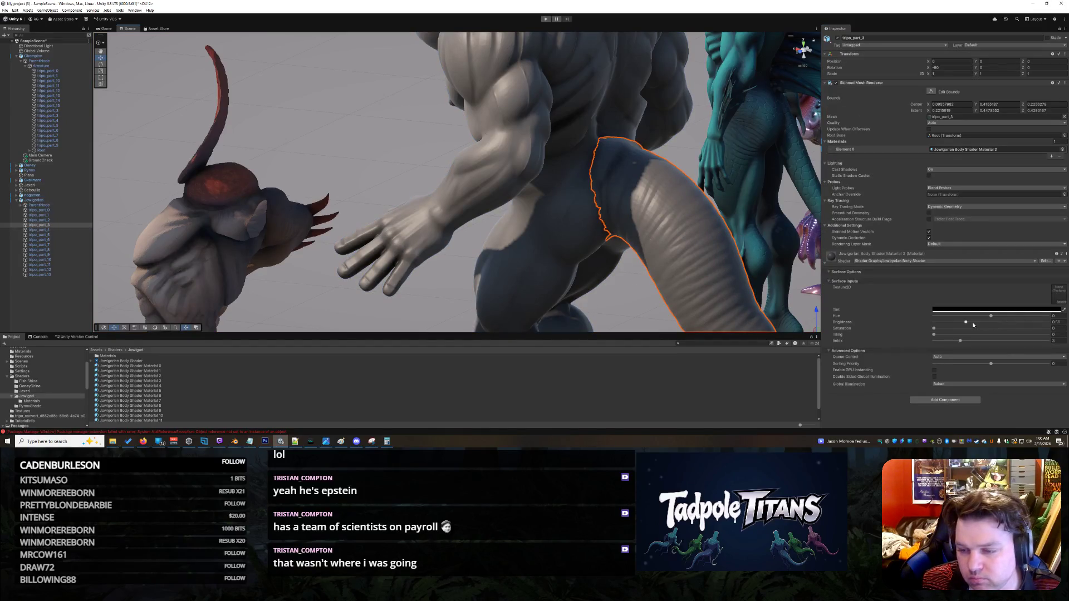
left_click_drag(966, 323, 957, 322)
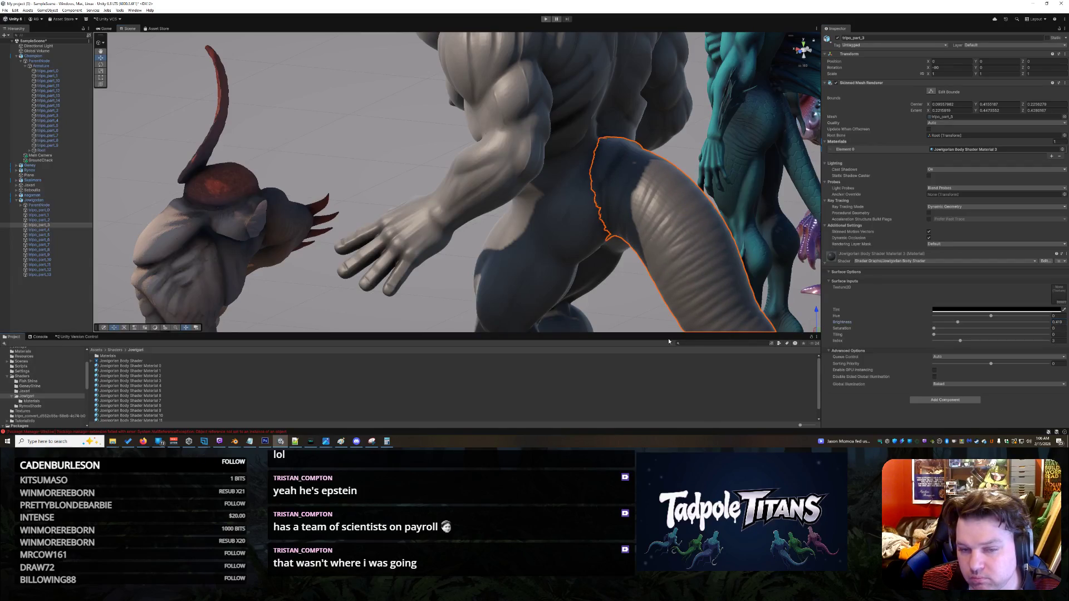
left_click(644, 304)
scroll(639, 296, "down", 10)
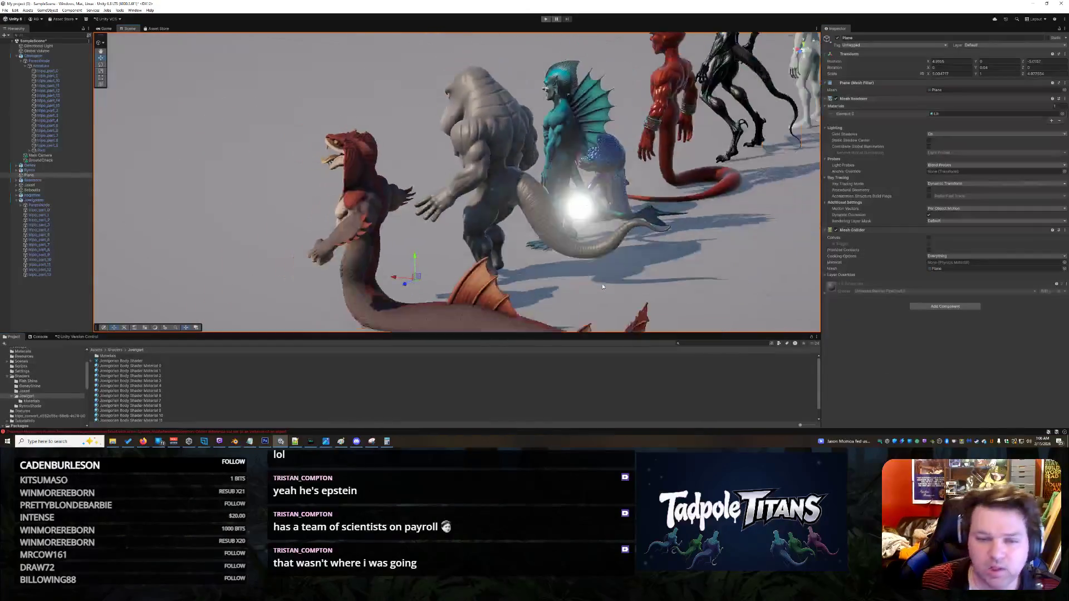
left_click_drag(691, 287, 690, 222)
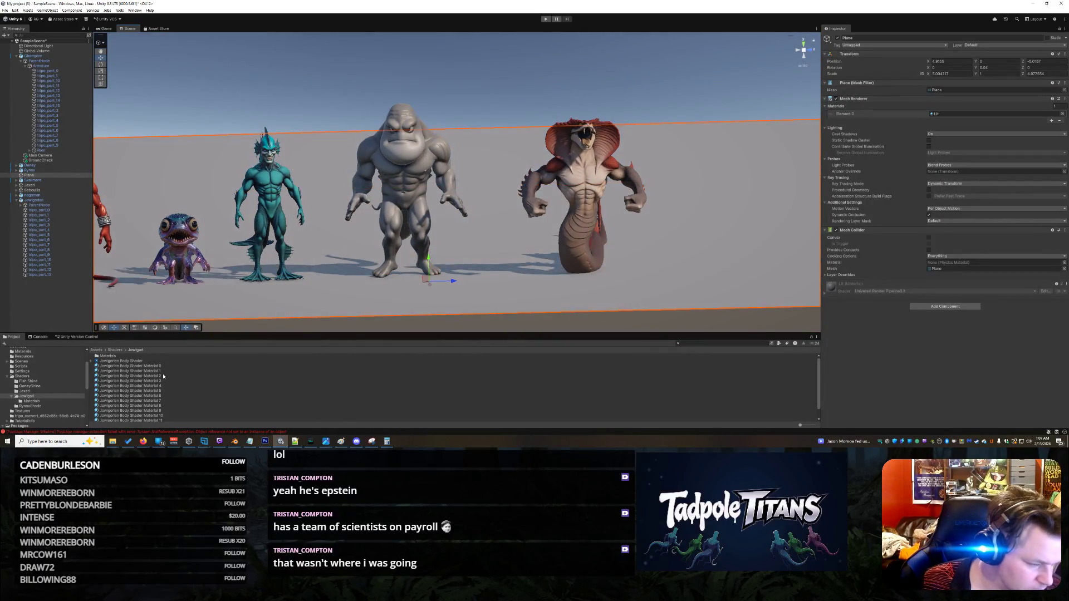
Step: Tint all 14 Jowigorian Body Shader materials orange, then shift their hue and raise saturation
left_click(145, 365)
scroll(193, 393, "down", 1)
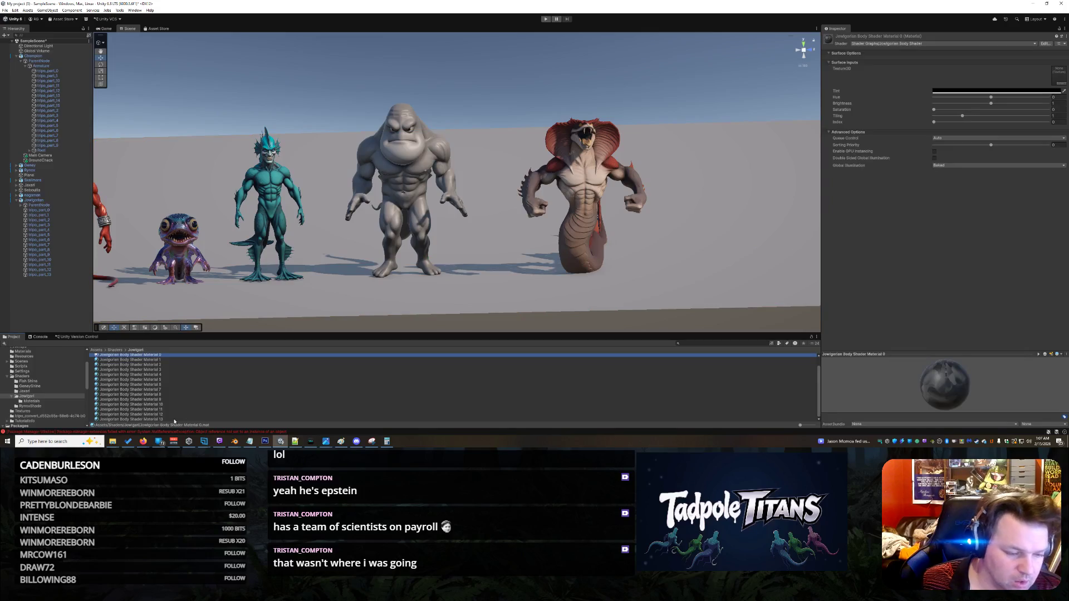
left_click(174, 420, "shift")
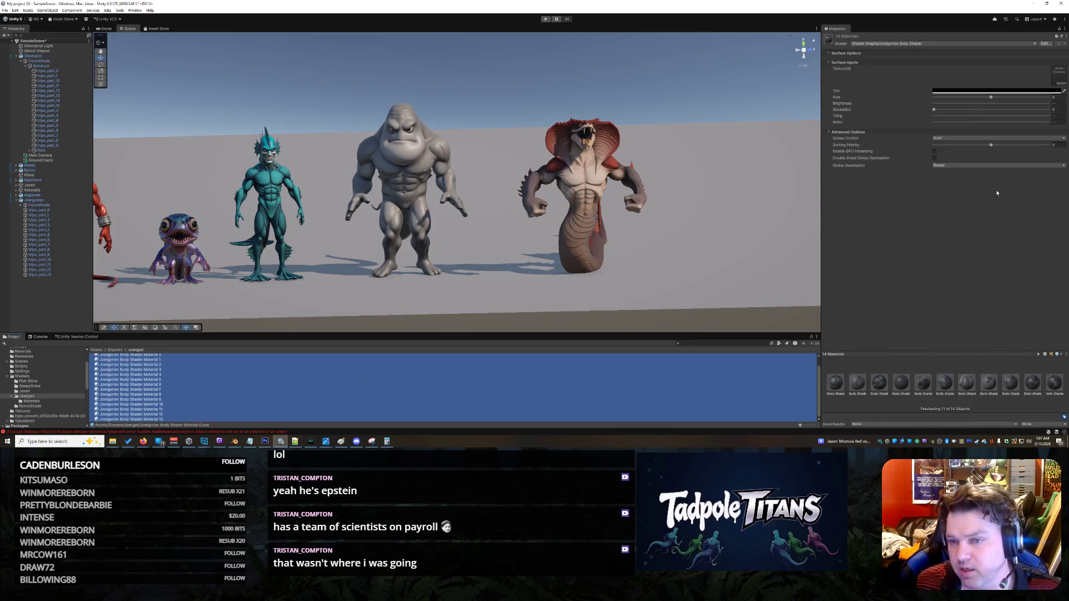
left_click(986, 91)
mouse_move(1050, 128)
left_mouse_down()
mouse_move(1036, 137)
mouse_move(1040, 126)
left_mouse_up()
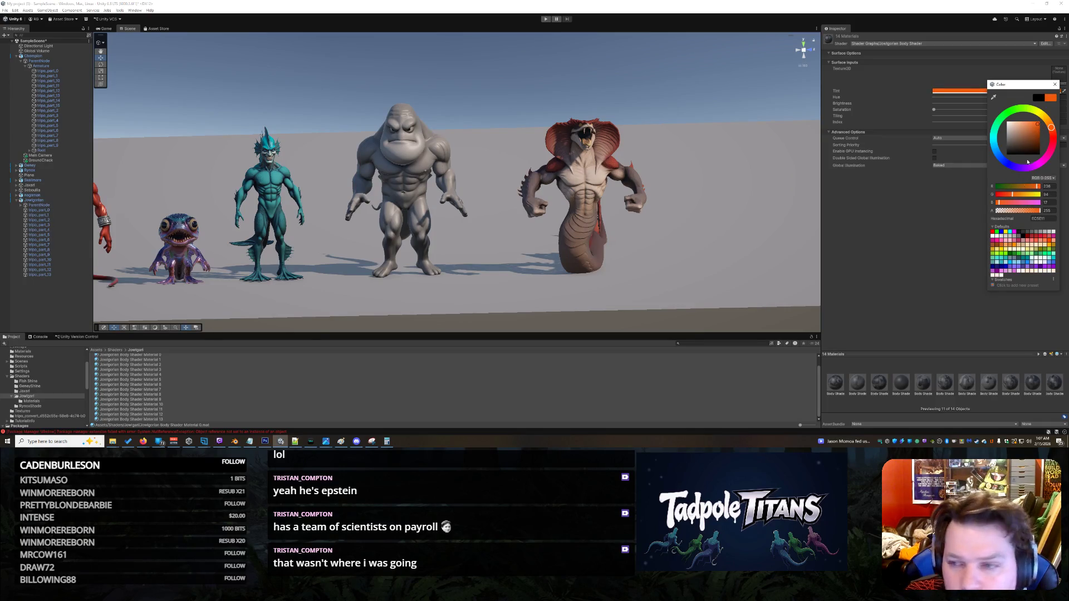
left_click(927, 209)
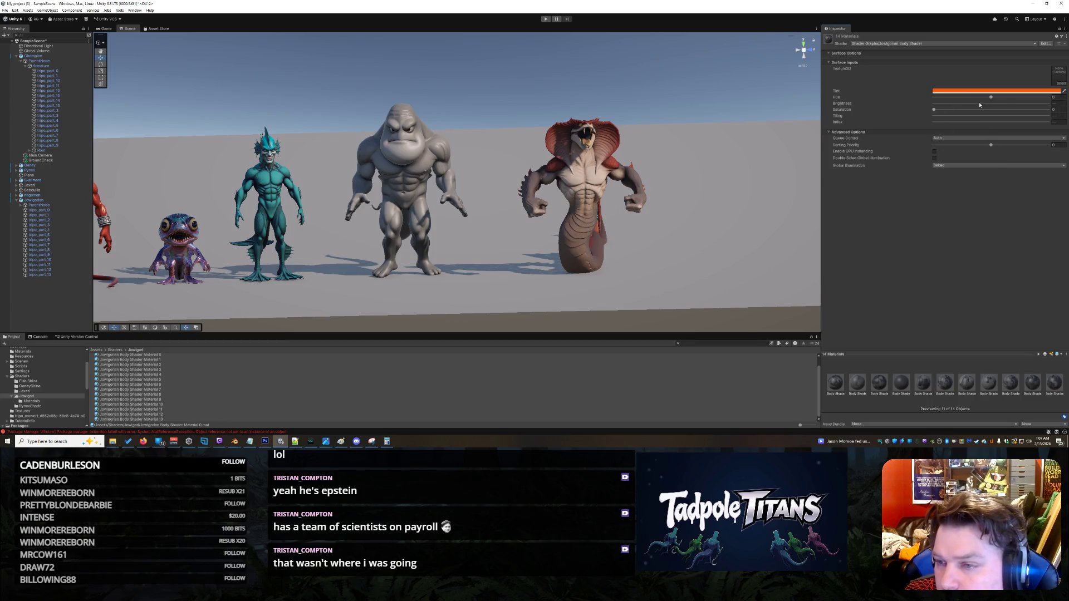
mouse_move(993, 99)
left_mouse_down()
mouse_move(1017, 97)
mouse_move(997, 98)
left_mouse_up()
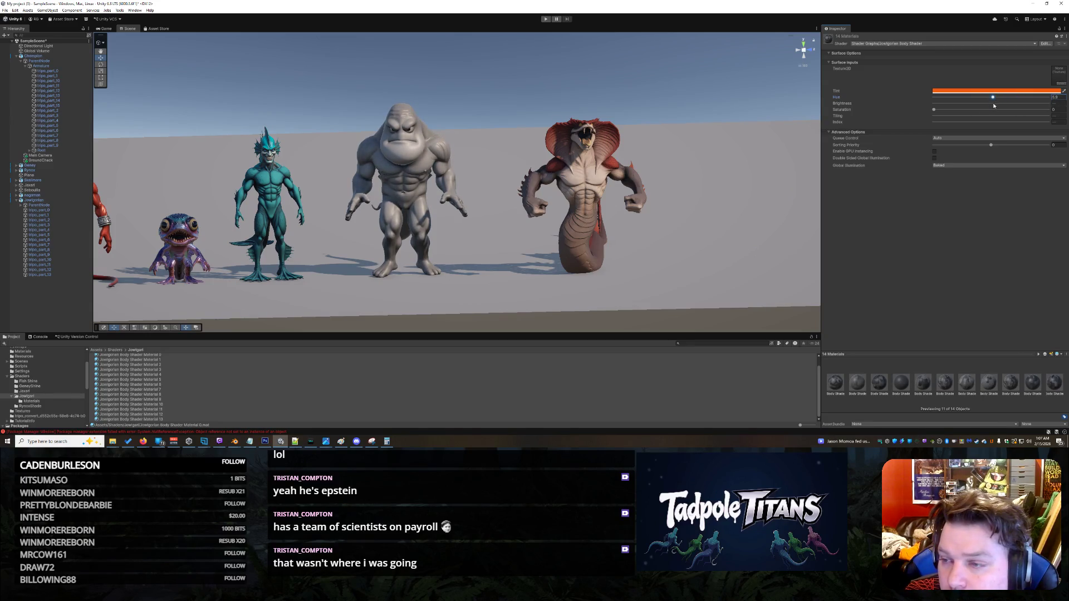
mouse_move(933, 109)
left_mouse_down()
mouse_move(1022, 110)
mouse_move(995, 110)
mouse_move(1016, 99)
mouse_move(1009, 111)
mouse_move(1036, 112)
mouse_move(1010, 111)
mouse_move(1021, 110)
left_mouse_up()
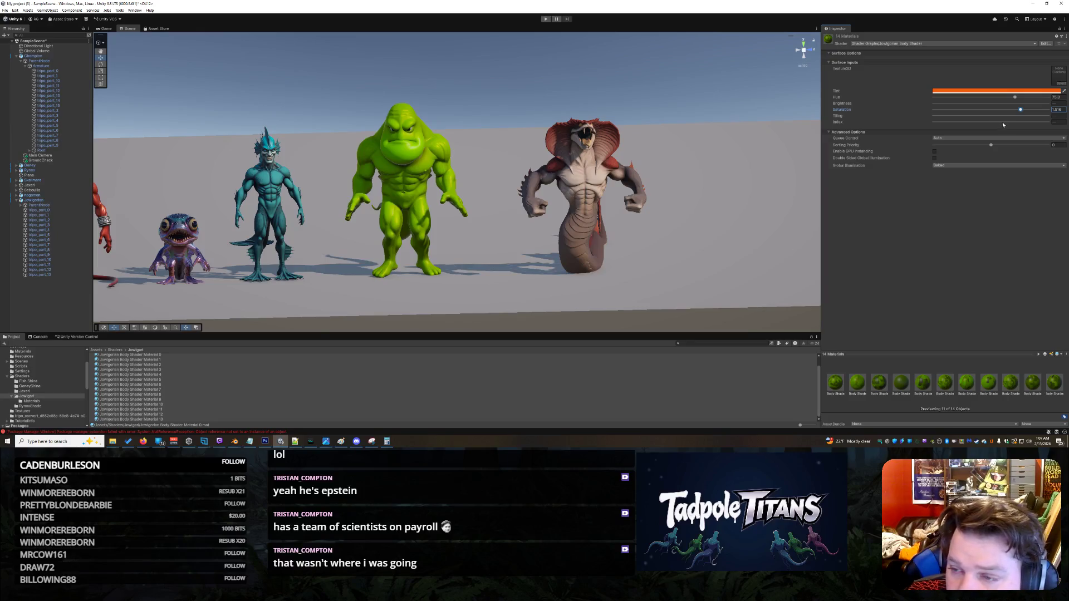
Step: Set the 14 materials' Brightness to 0.172 and bring Saturation back to about 1.0
mouse_move(469, 252)
left_mouse_down()
mouse_move(637, 274)
mouse_move(470, 256)
left_mouse_up()
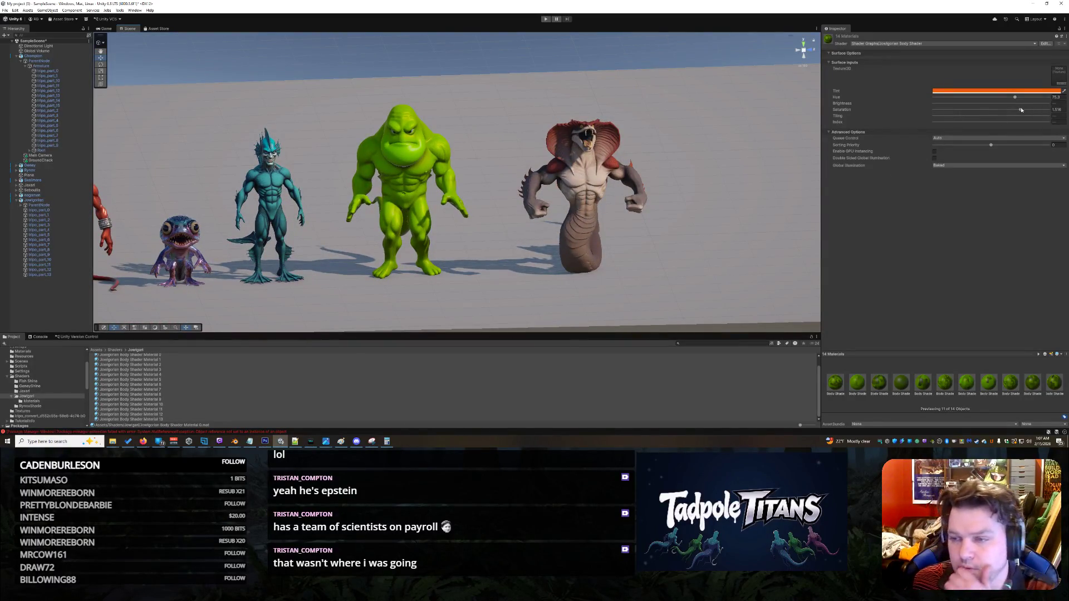
mouse_move(1020, 109)
left_mouse_down()
mouse_move(1049, 111)
mouse_move(1021, 97)
left_mouse_up()
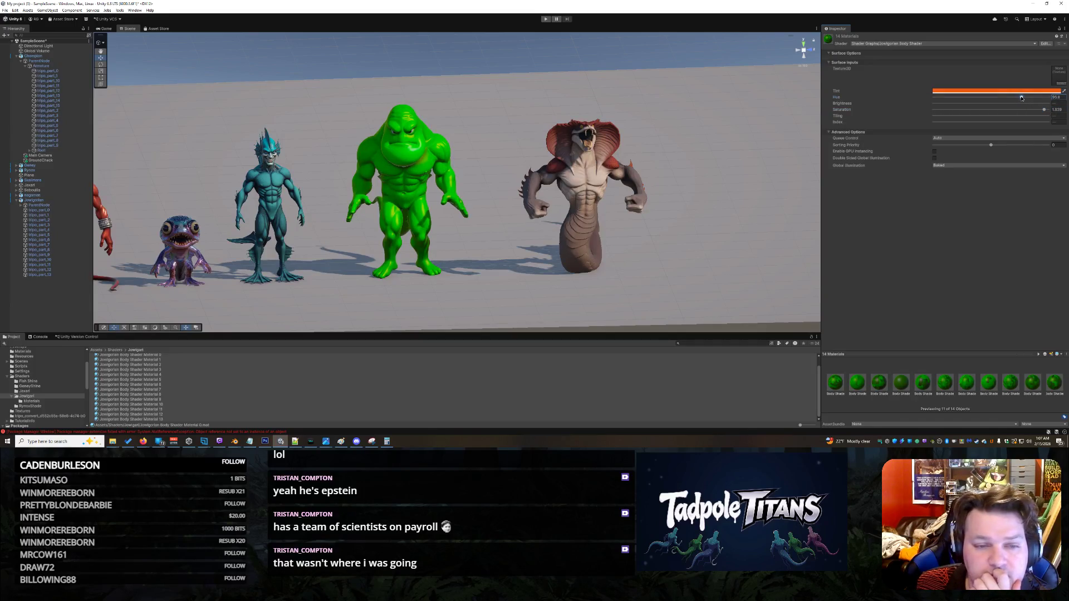
left_click_drag(988, 104, 945, 107)
left_click_drag(1044, 110, 951, 105)
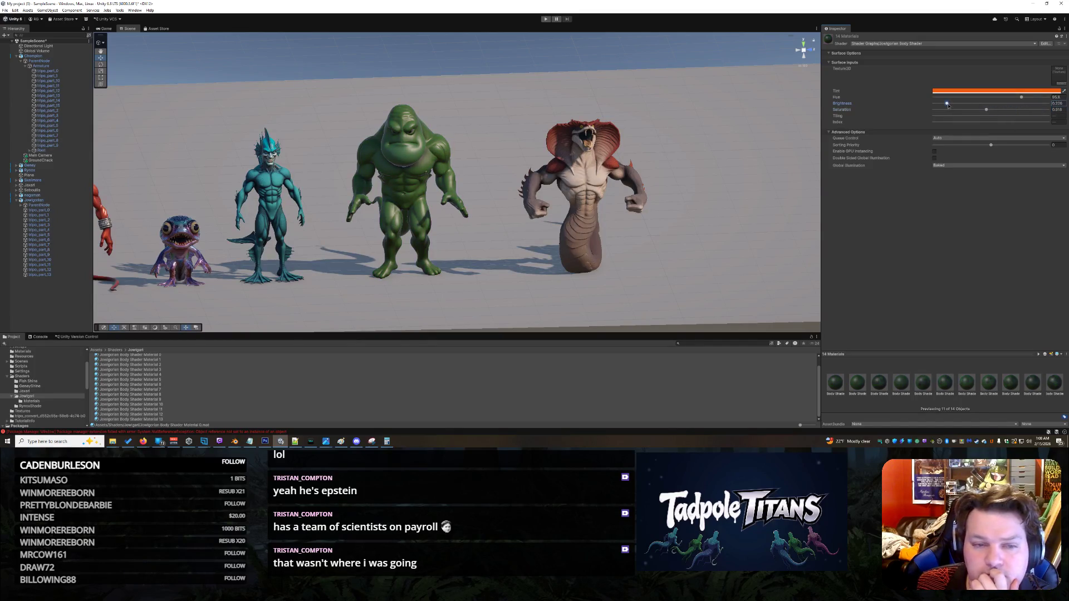
left_click(476, 271)
left_click_drag(476, 271, 796, 236)
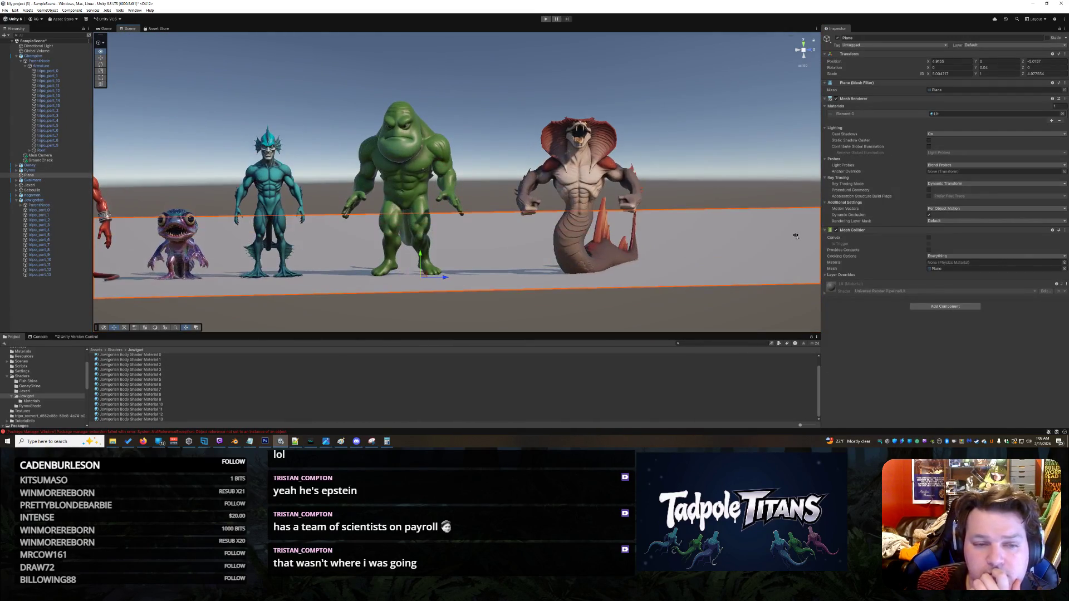
left_click(499, 56)
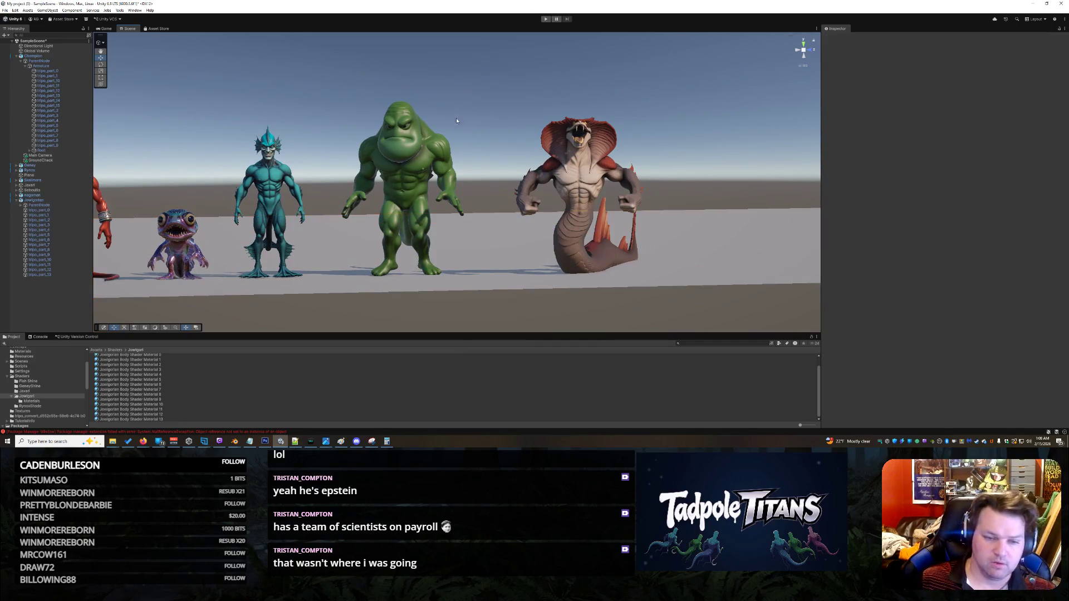
scroll(478, 139, "down", 5)
mouse_move(479, 139)
left_mouse_down()
mouse_move(445, 233)
mouse_move(414, 272)
mouse_move(429, 252)
mouse_move(450, 269)
mouse_move(483, 255)
left_mouse_up()
scroll(414, 272, "up", 6)
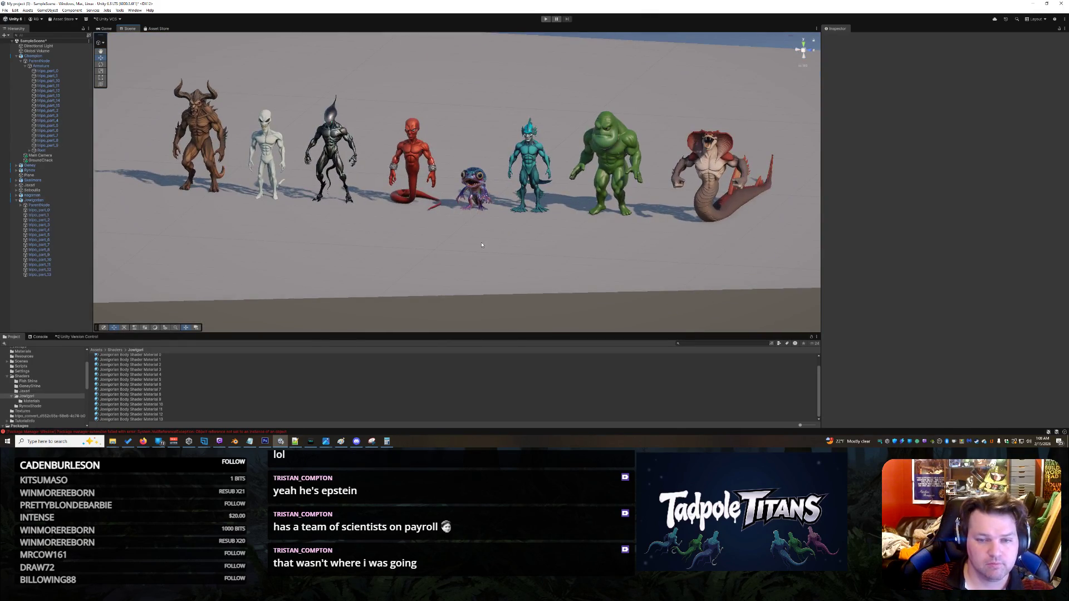
left_click(505, 254)
left_click(413, 323)
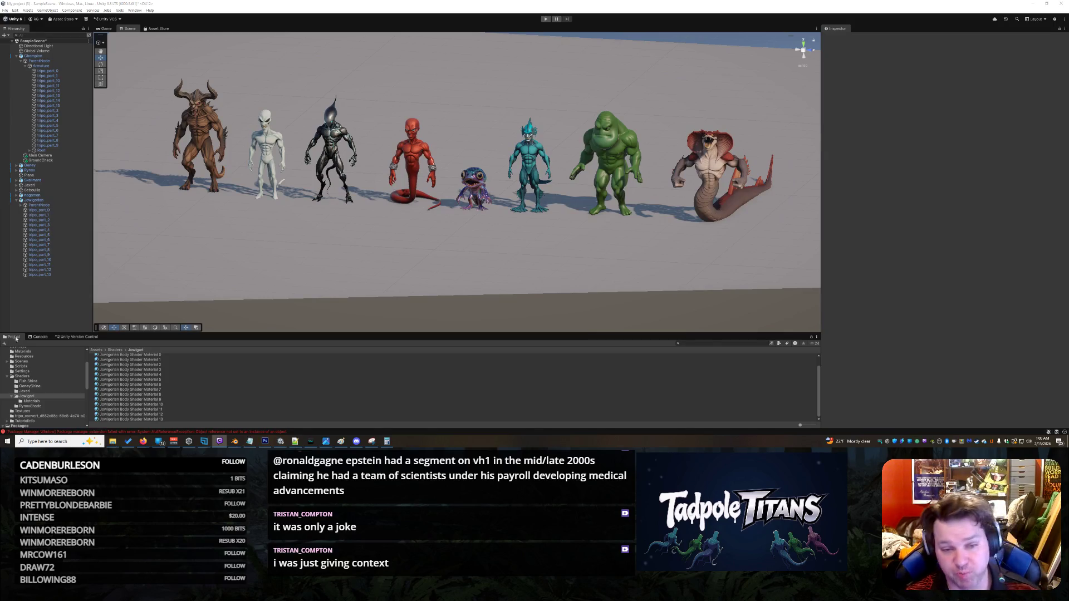
mouse_move(718, 229)
left_mouse_down()
mouse_move(657, 234)
mouse_move(757, 240)
left_mouse_up()
scroll(583, 210, "up", 10)
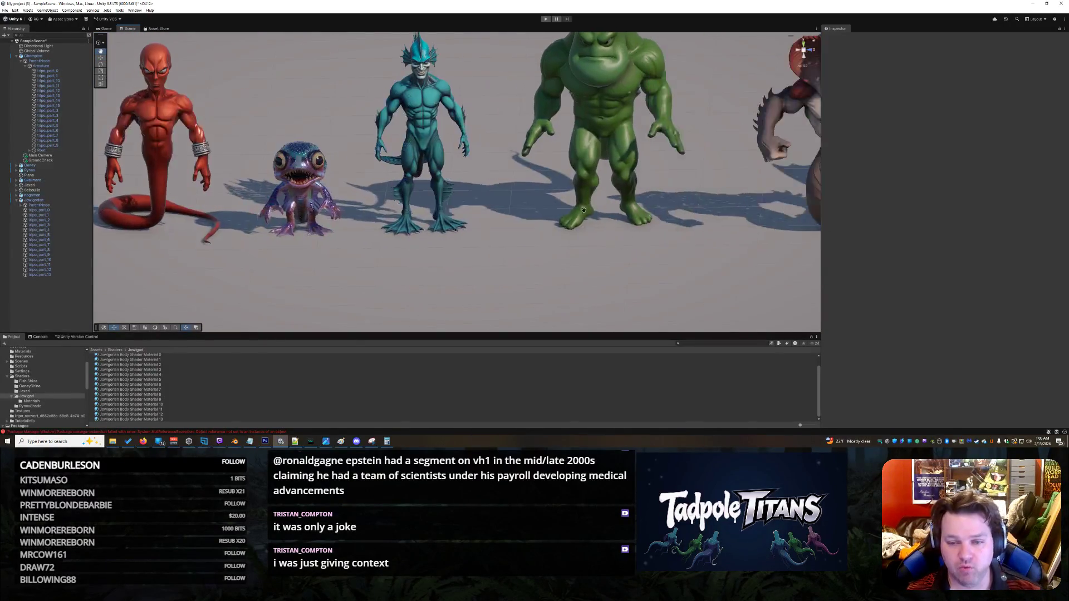
mouse_move(584, 209)
left_mouse_down()
mouse_move(446, 284)
mouse_move(674, 258)
mouse_move(616, 277)
mouse_move(658, 247)
mouse_move(653, 174)
mouse_move(630, 232)
left_mouse_up()
scroll(658, 272, "up", 10)
scroll(630, 232, "down", 5)
scroll(593, 261, "down", 10)
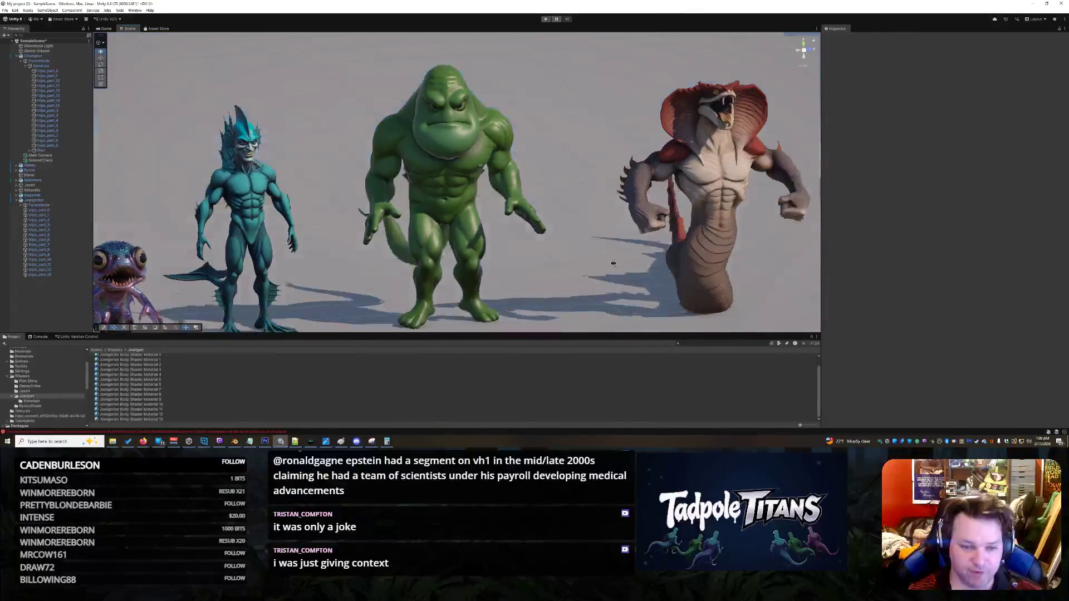
scroll(570, 273, "up", 2)
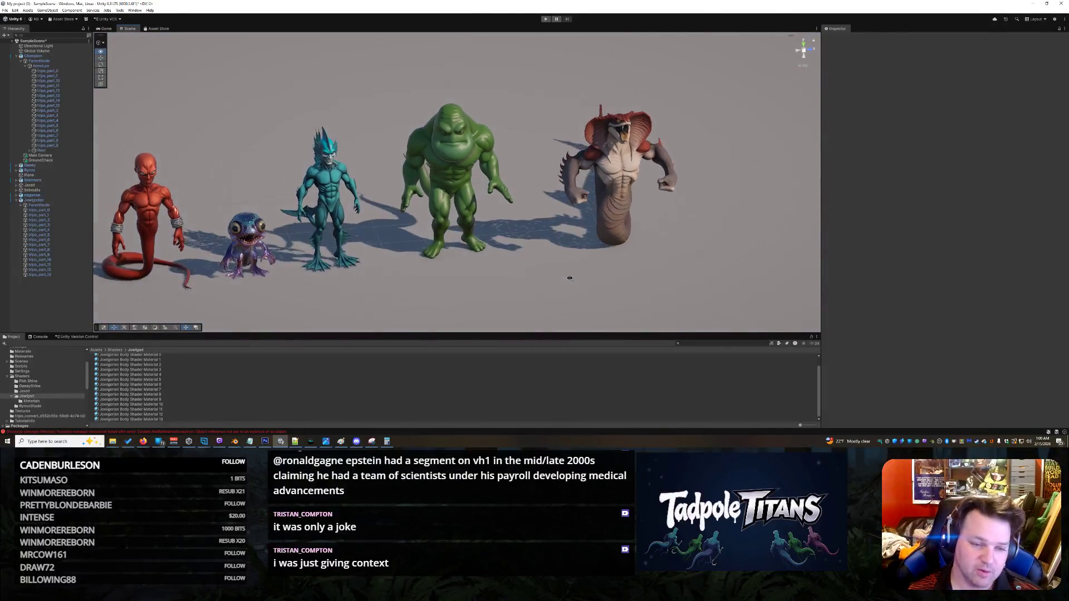
scroll(548, 292, "up", 3)
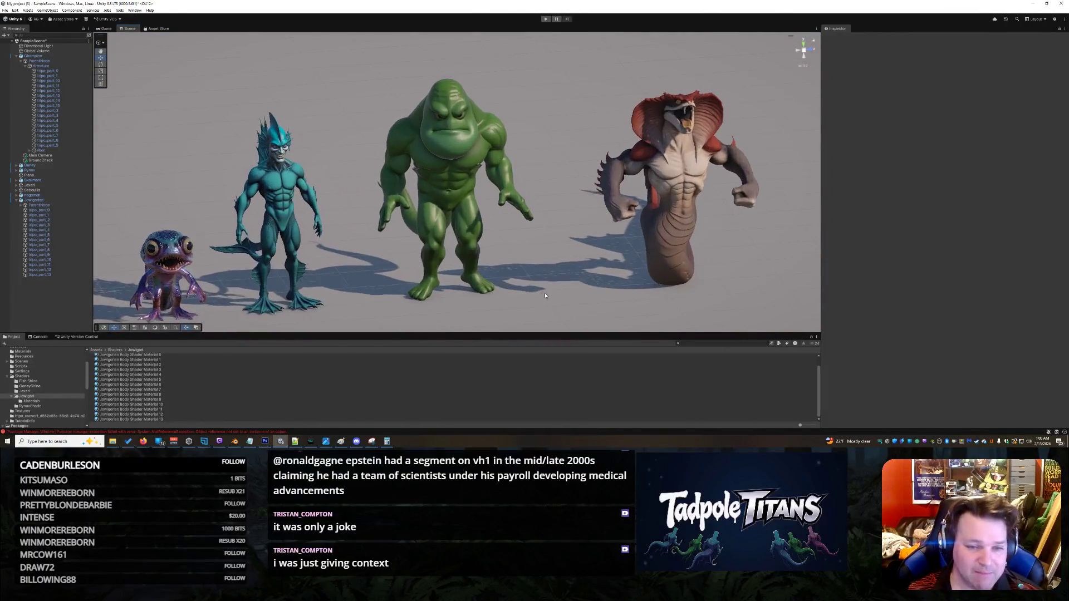
scroll(545, 296, "down", 3)
left_click_drag(545, 295, 432, 264)
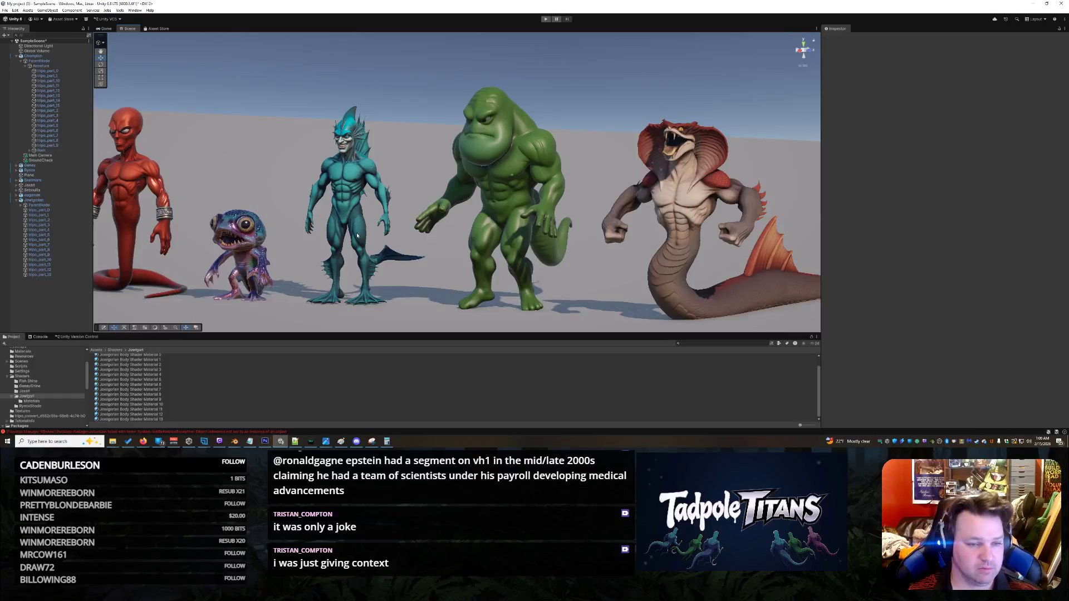
mouse_move(357, 236)
left_mouse_down()
mouse_move(519, 285)
mouse_move(662, 260)
mouse_move(633, 267)
left_mouse_up()
scroll(691, 252, "up", 3)
scroll(691, 252, "down", 2)
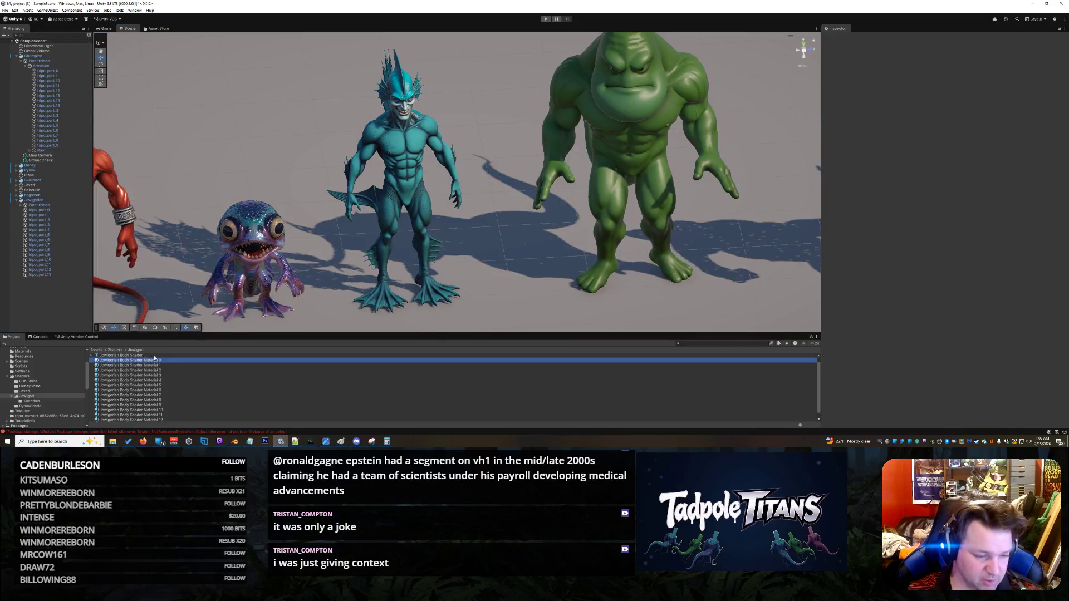
Step: Shift Hue and adjust Saturation on all 14 Jowigorian Body Shader materials until the titan is purple
scroll(165, 400, "up", 1)
left_click(159, 363)
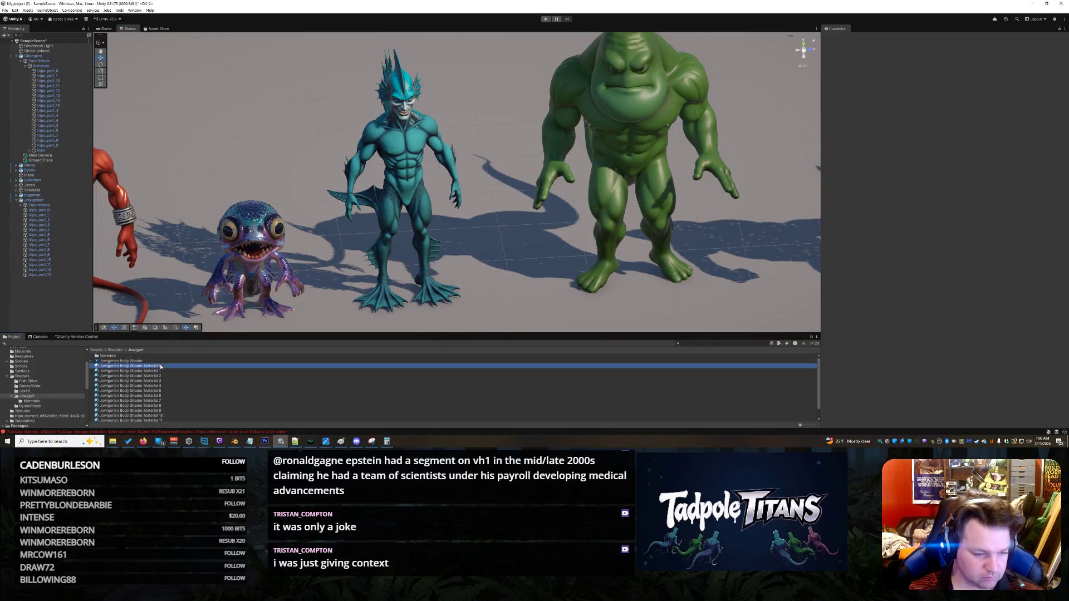
scroll(173, 394, "down", 1)
left_click(168, 421, "shift")
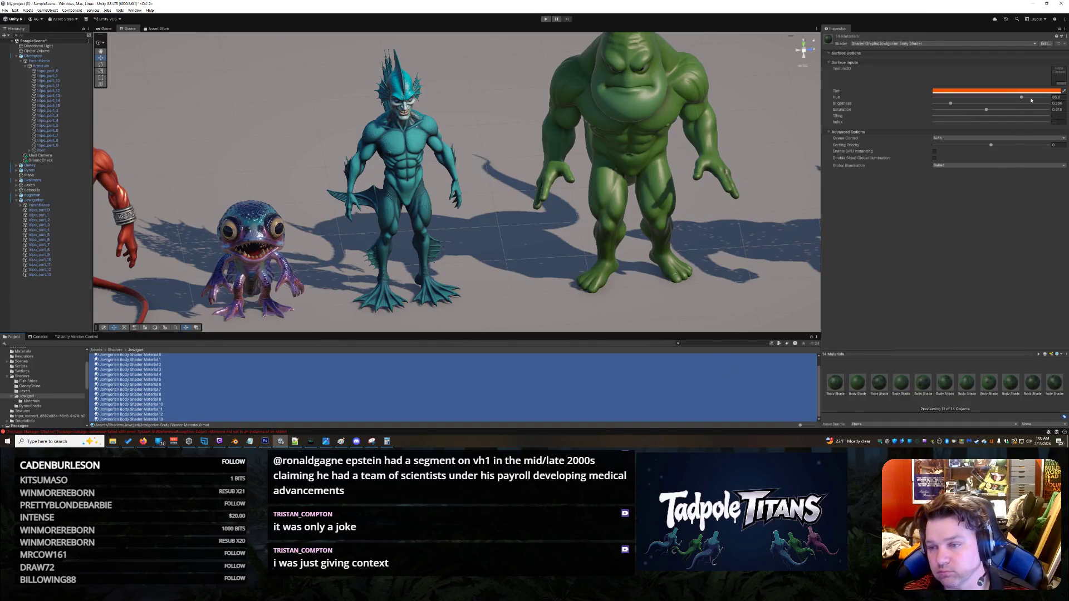
mouse_move(1023, 98)
left_mouse_down()
mouse_move(1005, 99)
mouse_move(1036, 102)
mouse_move(938, 109)
mouse_move(1020, 110)
left_mouse_up()
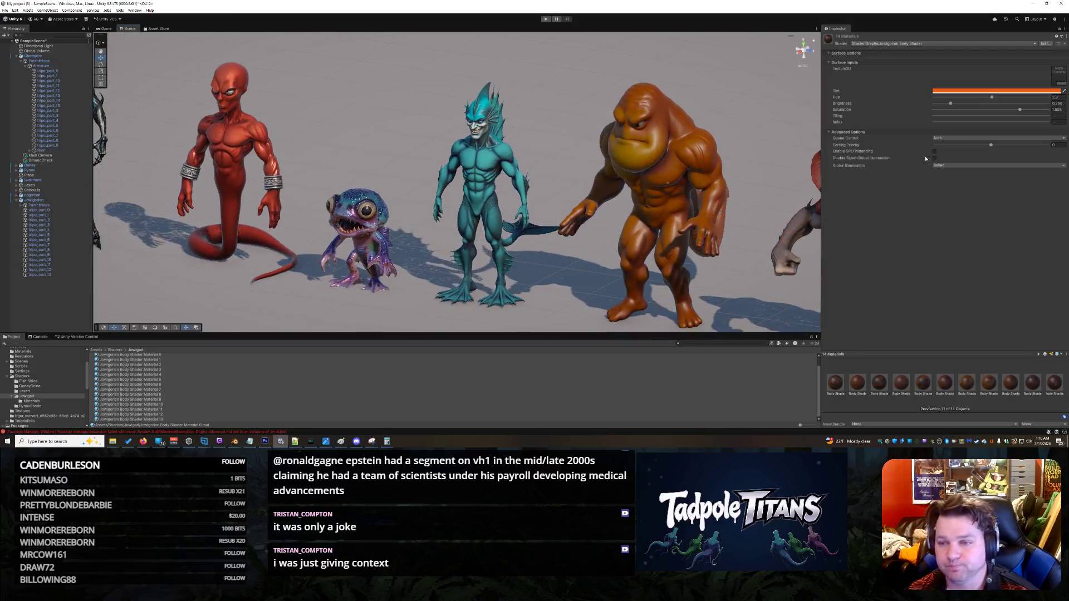
mouse_move(1022, 110)
left_mouse_down()
mouse_move(991, 97)
mouse_move(1066, 107)
mouse_move(935, 104)
mouse_move(952, 107)
left_mouse_up()
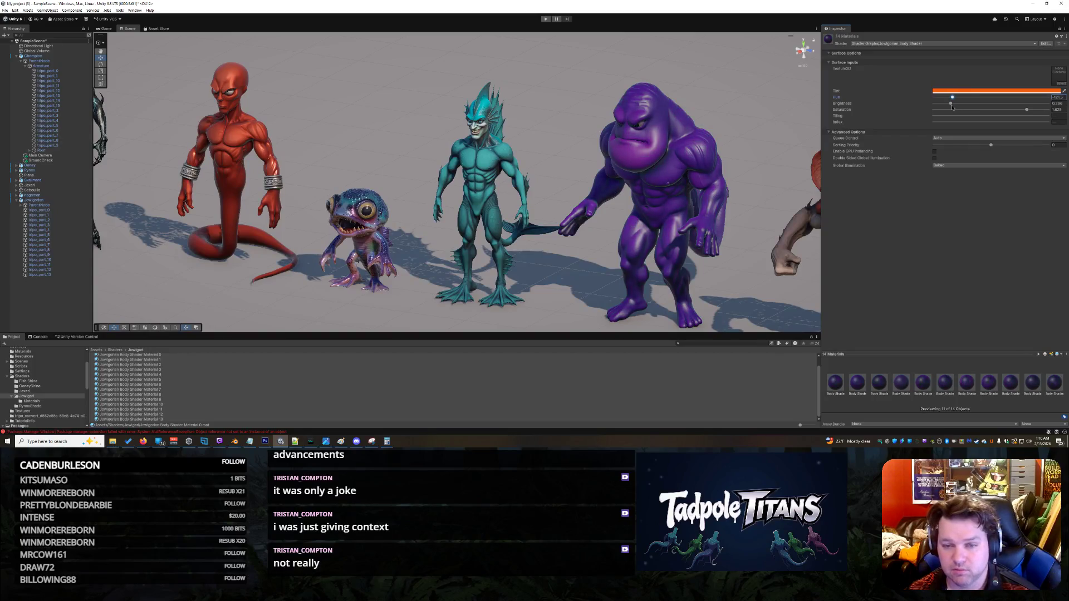
scroll(745, 112, "down", 10)
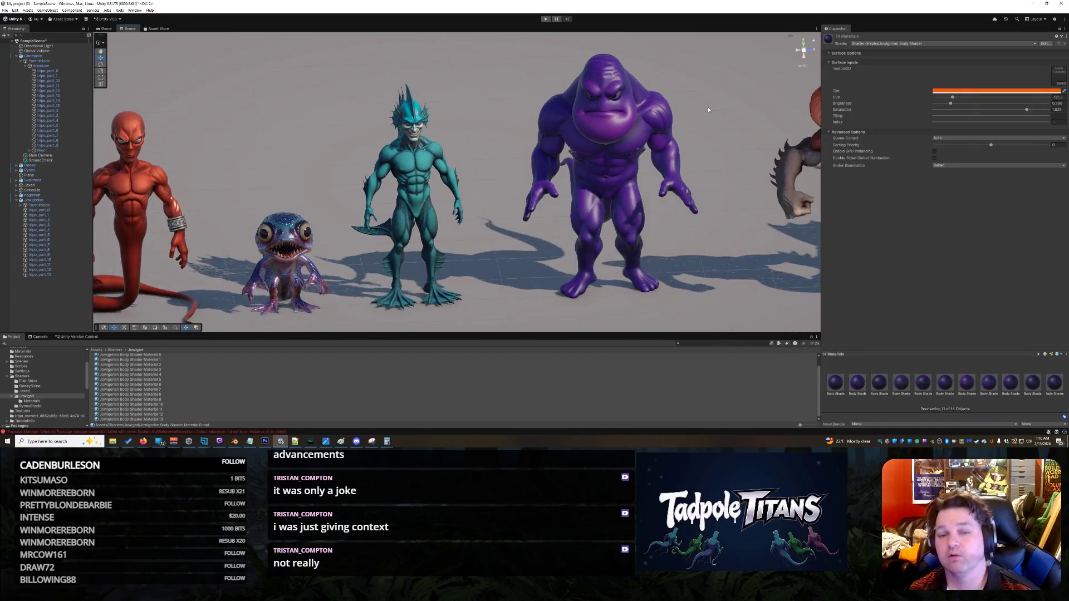
left_click_drag(653, 207, 755, 251)
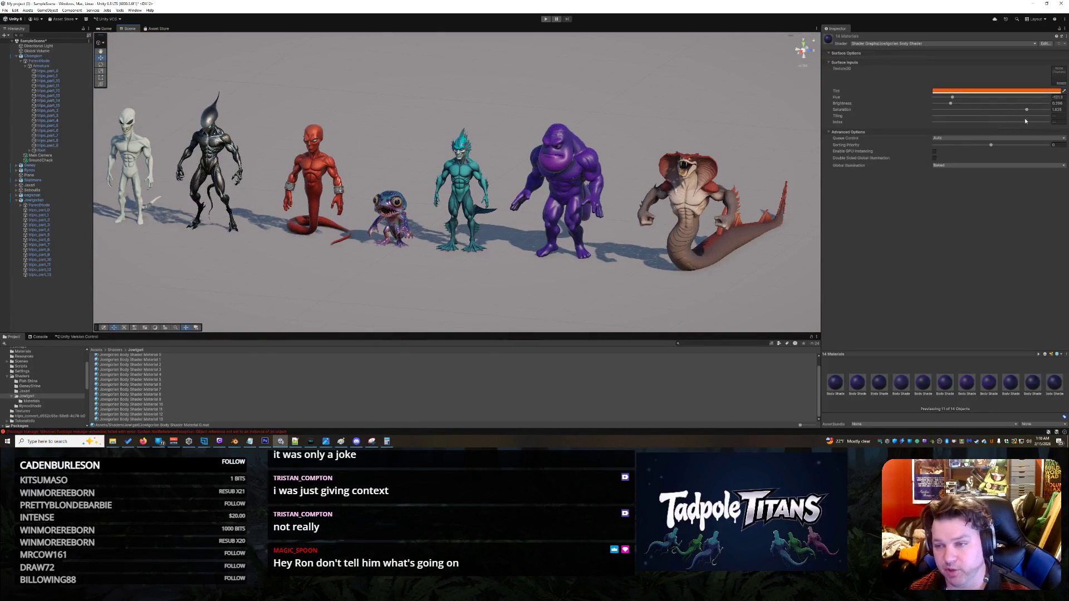
mouse_move(1029, 111)
left_mouse_down()
mouse_move(992, 117)
mouse_move(999, 127)
left_mouse_up()
left_click(585, 292)
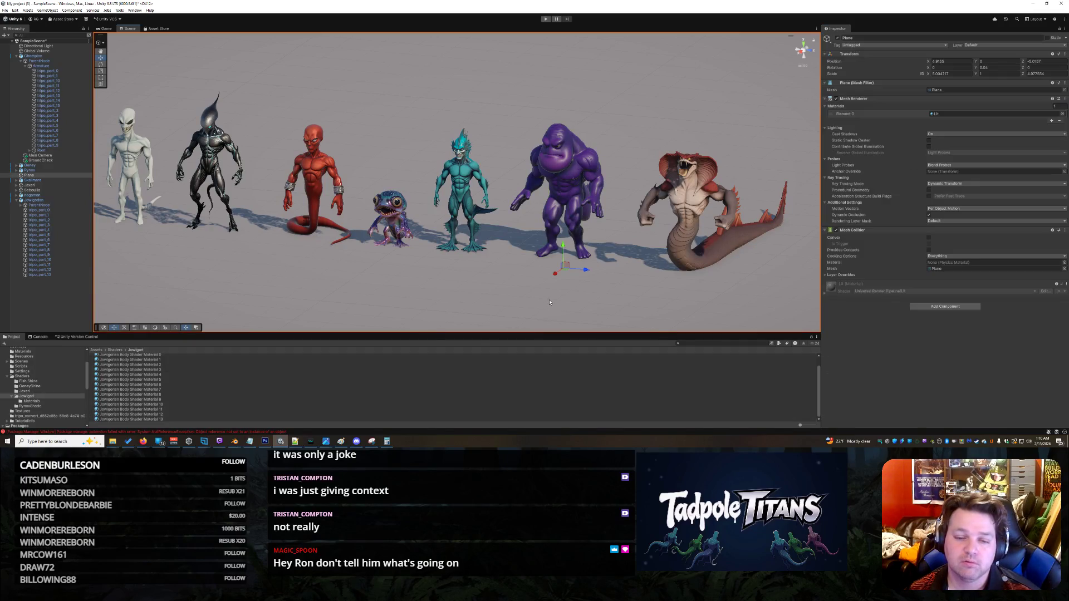
scroll(482, 287, "down", 2)
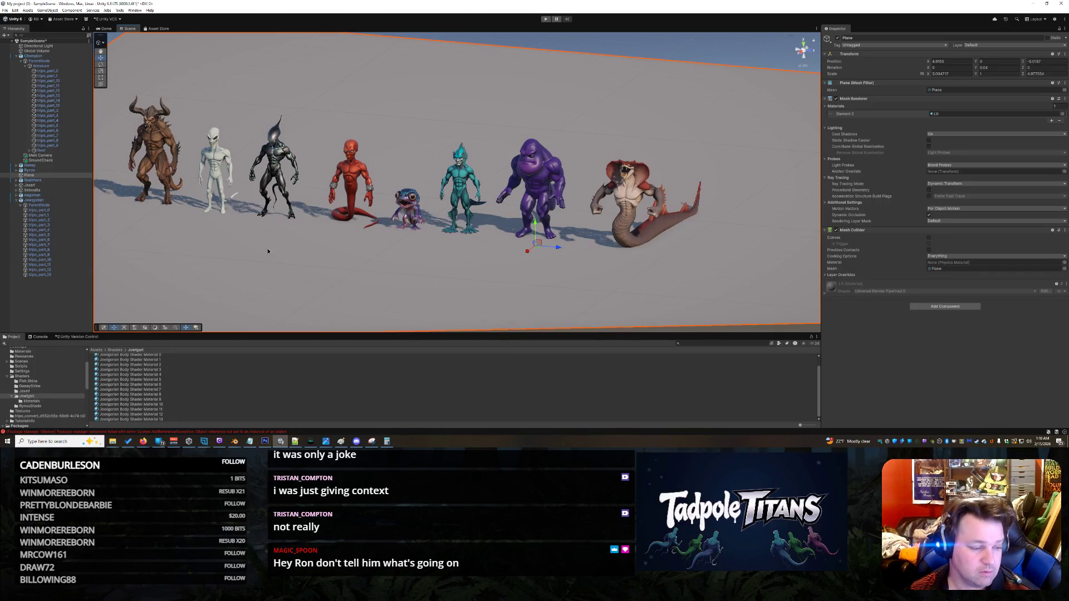
left_click_drag(305, 251, 399, 256)
mouse_move(553, 266)
left_mouse_down()
mouse_move(559, 257)
mouse_move(505, 278)
mouse_move(507, 262)
mouse_move(543, 255)
left_mouse_up()
scroll(505, 279, "down", 2)
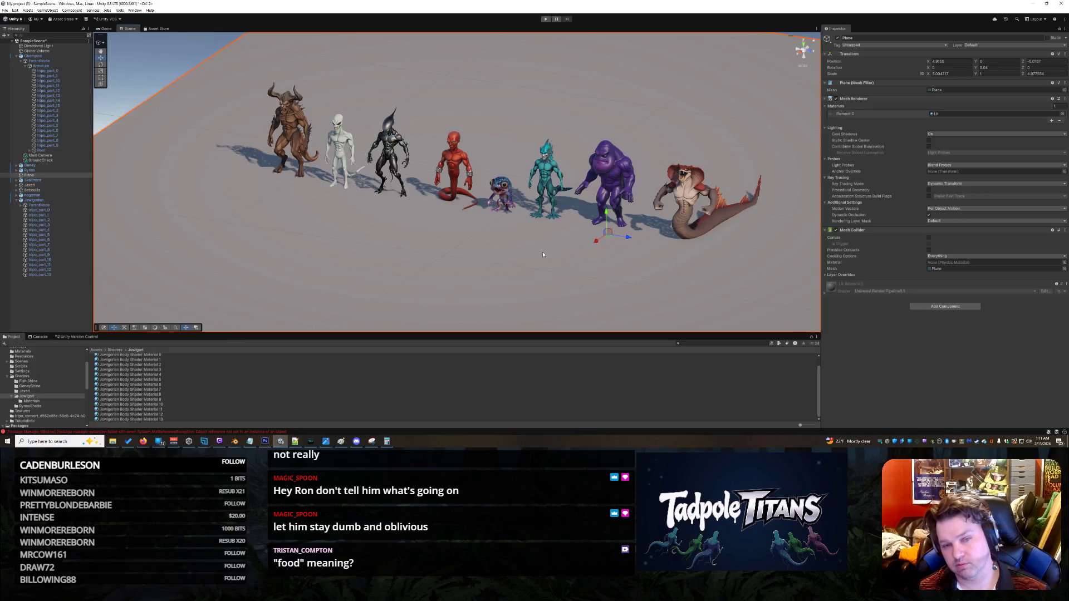
mouse_move(573, 251)
left_mouse_down()
mouse_move(538, 270)
mouse_move(616, 258)
mouse_move(621, 232)
left_mouse_up()
Step: Test brightening only the purple titan's head material, then undo that change
left_click(631, 171)
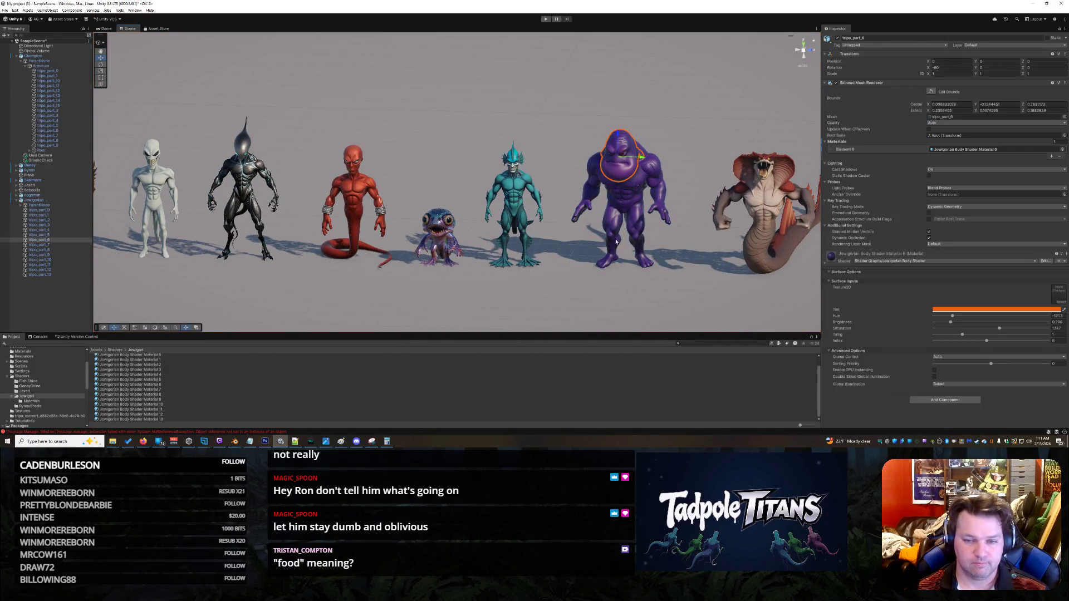
key("f")
scroll(574, 258, "up", 5)
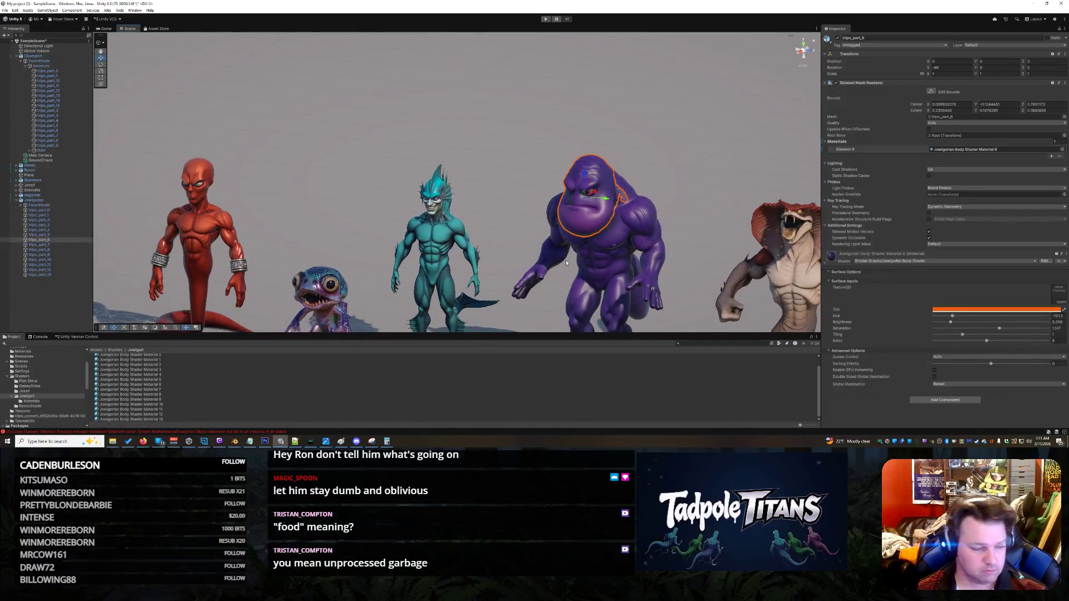
mouse_move(568, 261)
left_mouse_down()
mouse_move(569, 203)
mouse_move(538, 246)
mouse_move(534, 281)
left_mouse_up()
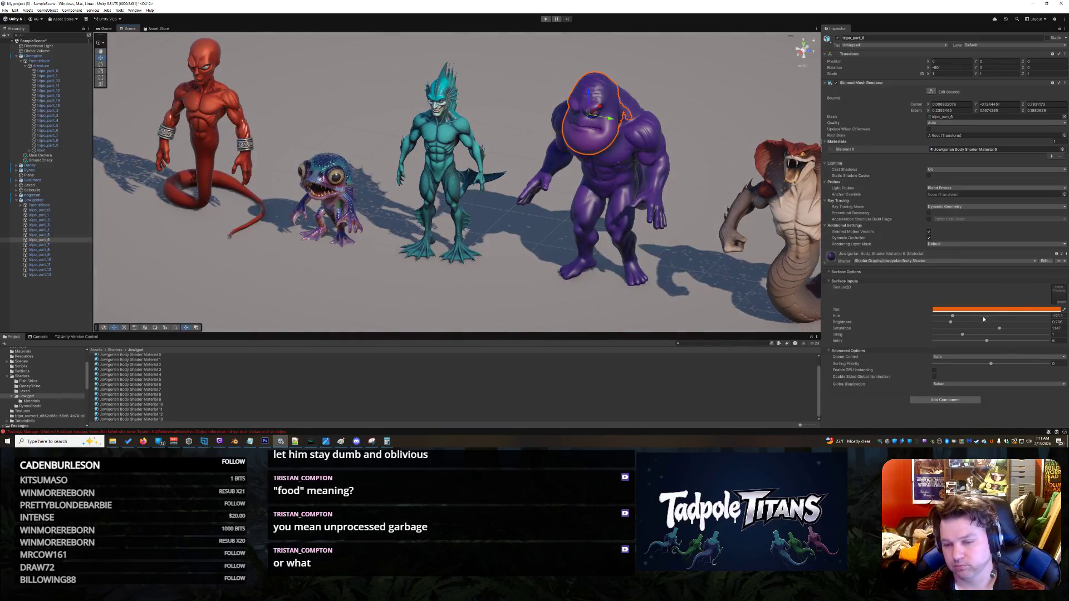
left_click_drag(952, 322, 966, 322)
left_click(480, 301)
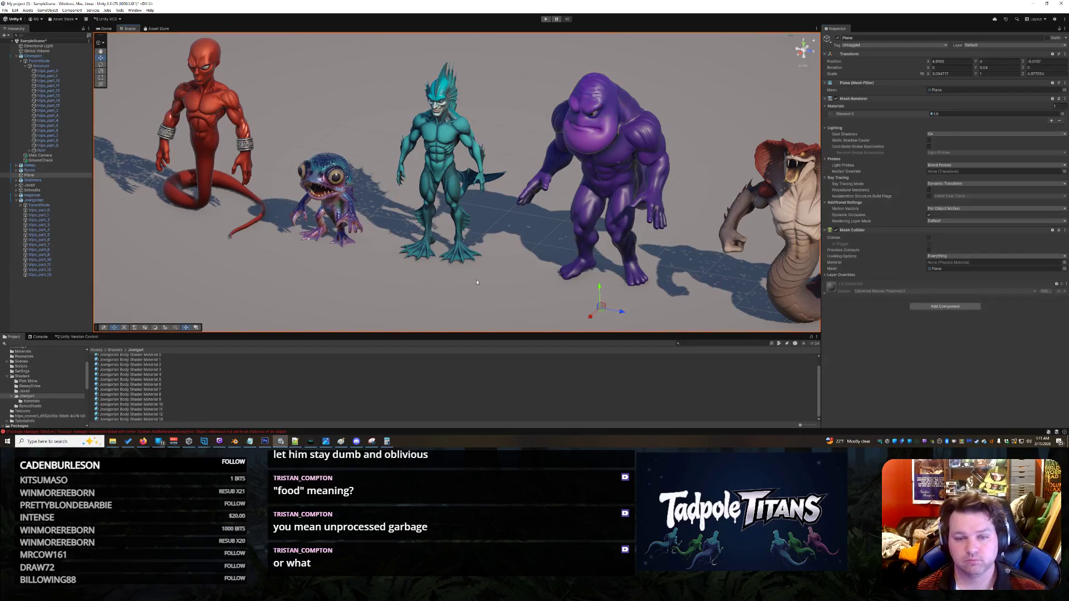
key("ctrl+z")
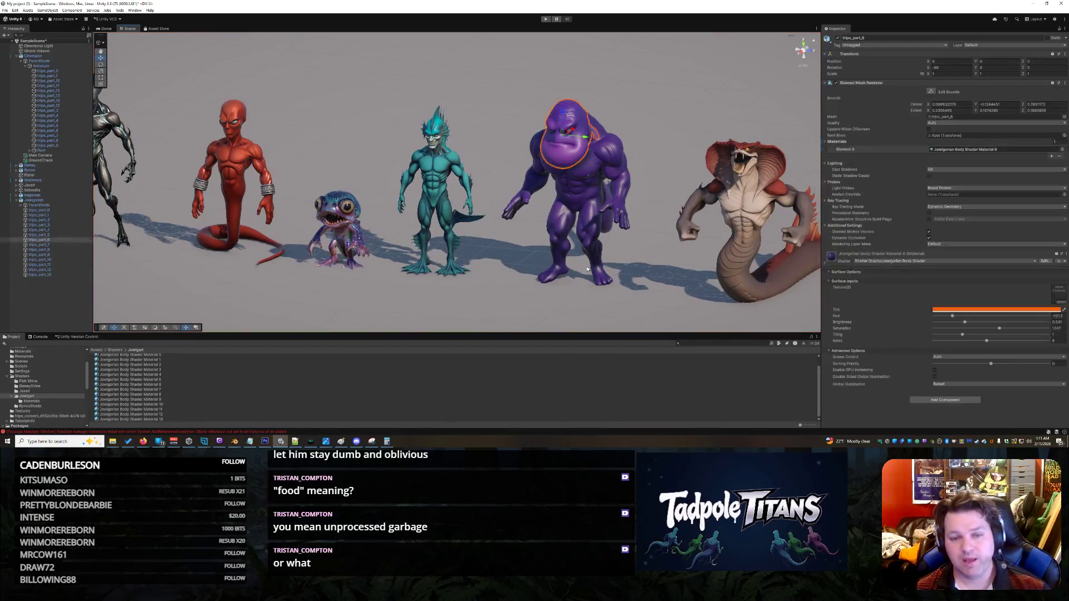
scroll(587, 269, "down", 2)
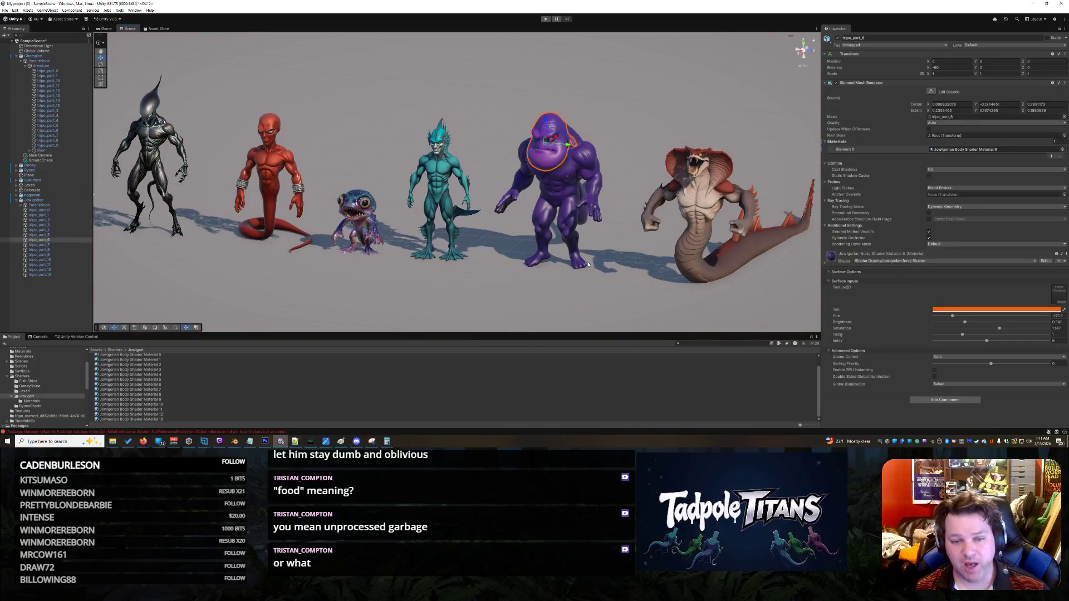
key("ctrl+z")
scroll(160, 372, "up", 1)
Step: Raise Brightness on all 14 body shader materials from 0.296 to 0.788
left_click(152, 371)
left_click(143, 366)
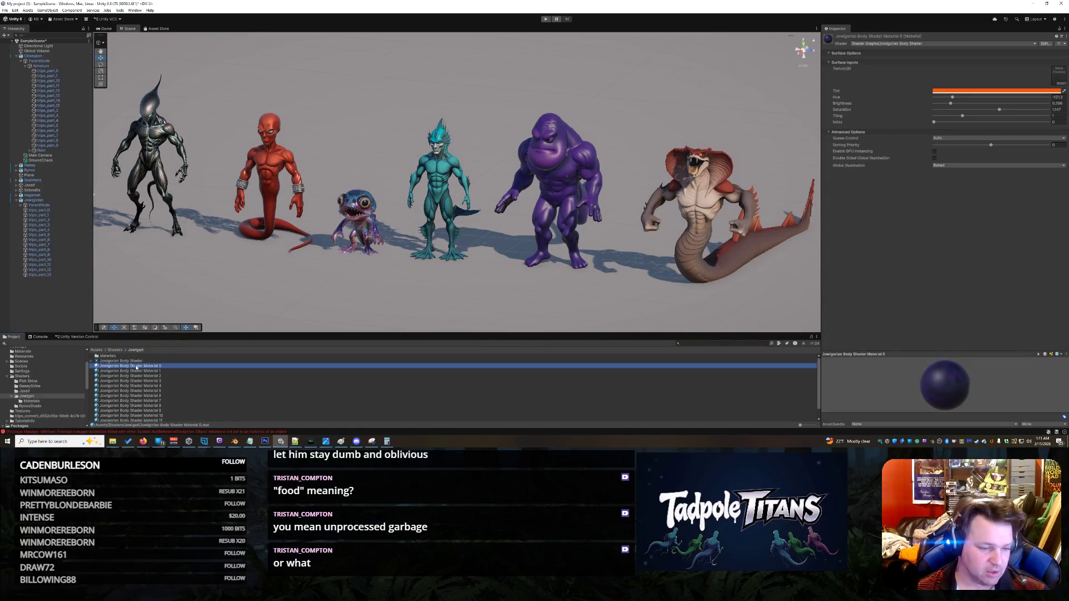
scroll(185, 393, "down", 1)
left_click(164, 419, "shift")
scroll(511, 253, "up", 2)
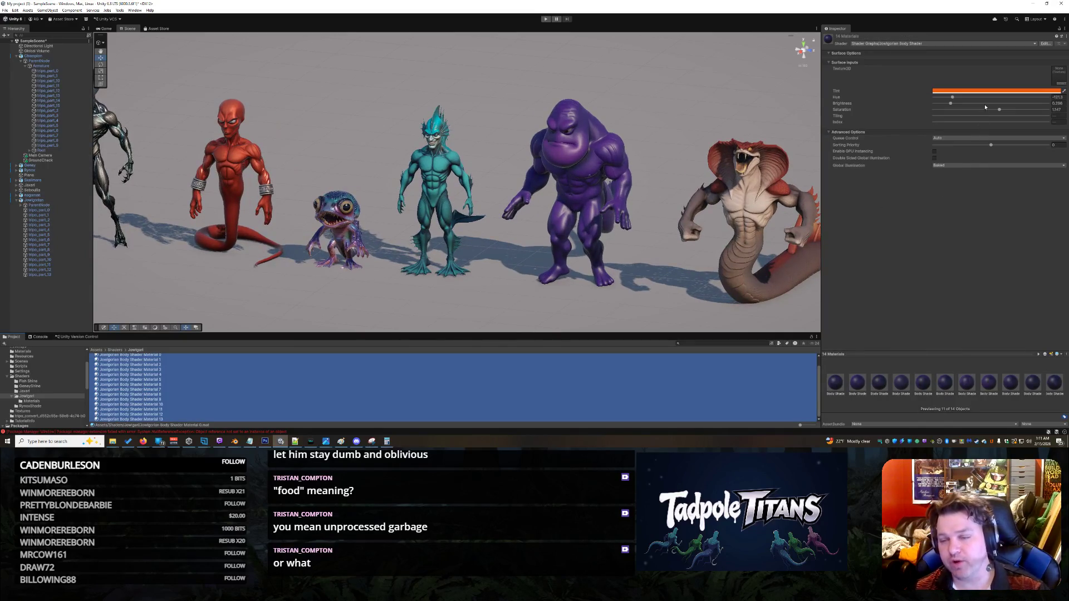
left_click_drag(952, 104, 977, 109)
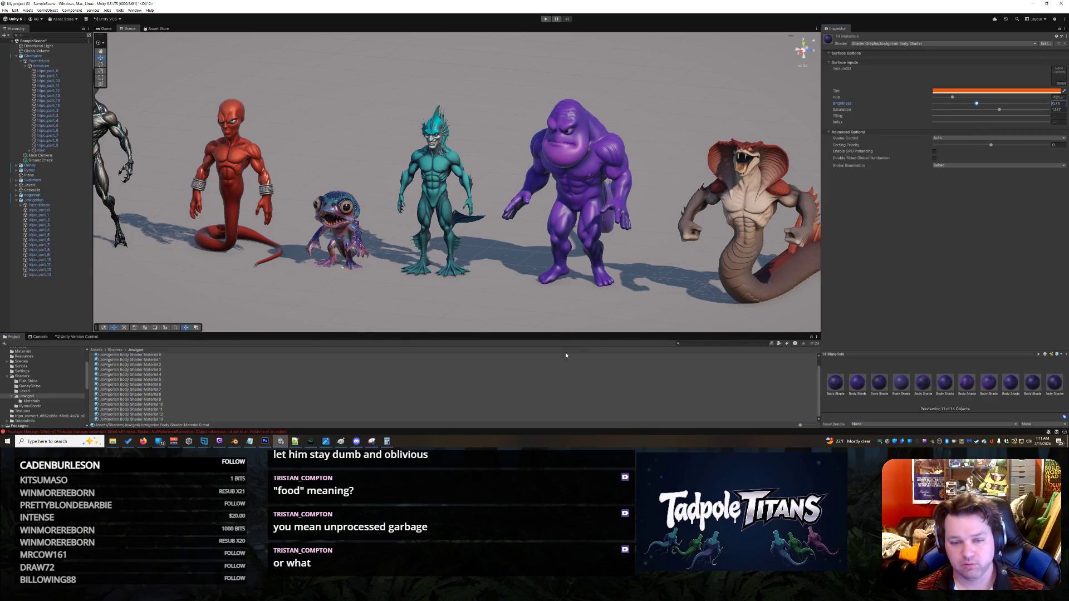
left_click(355, 270)
scroll(354, 270, "down", 3)
mouse_move(394, 266)
left_mouse_down()
mouse_move(520, 277)
mouse_move(512, 274)
left_mouse_up()
Step: Reselect all 14 body shader materials to check the lighter purple titan
scroll(506, 275, "up", 3)
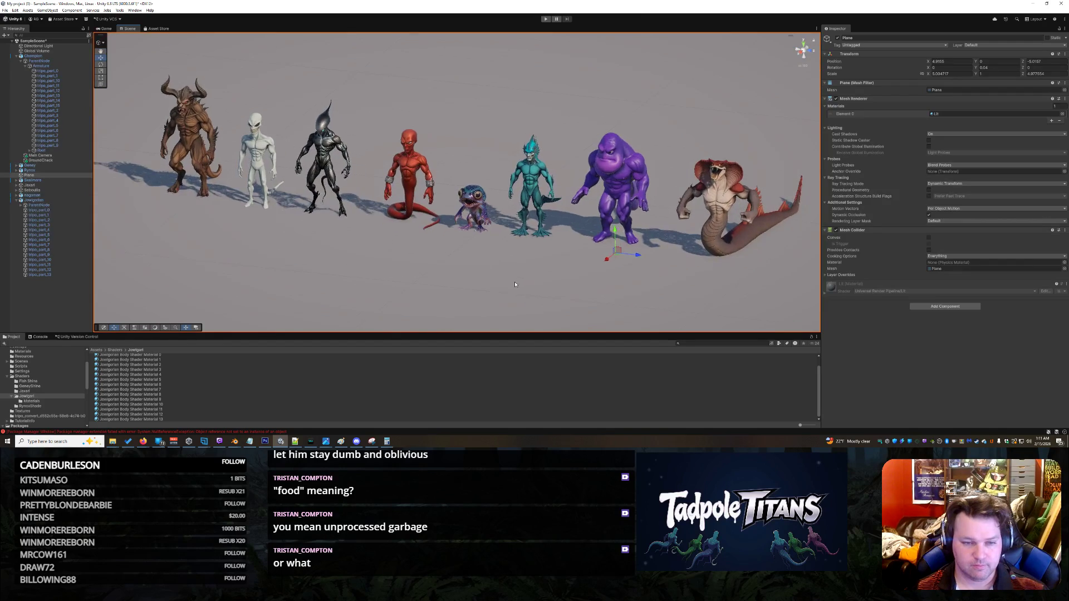
left_click(620, 140)
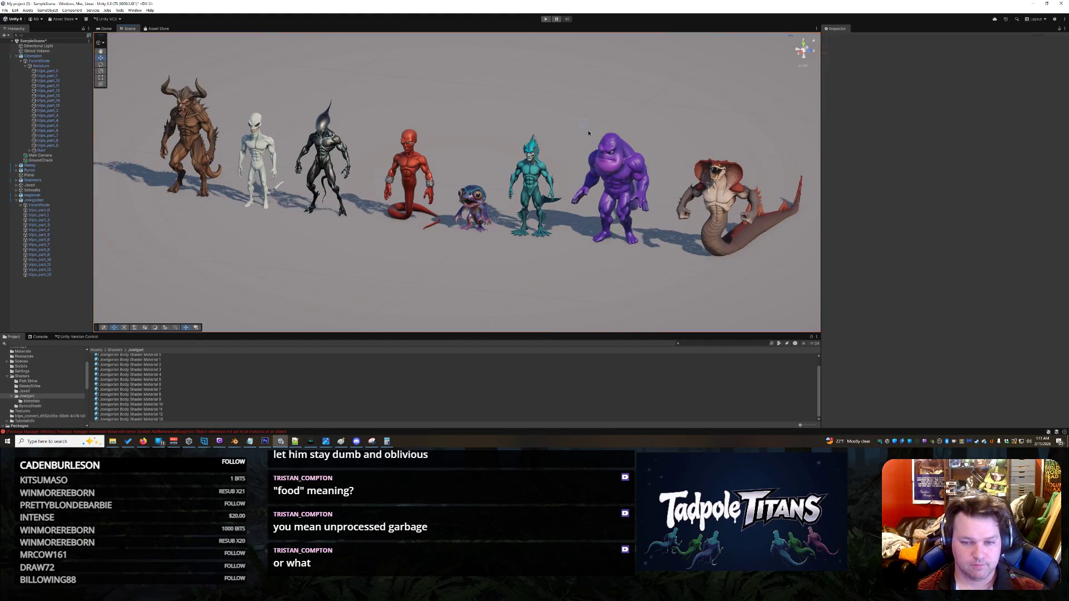
scroll(172, 365, "up", 1)
left_click(166, 371)
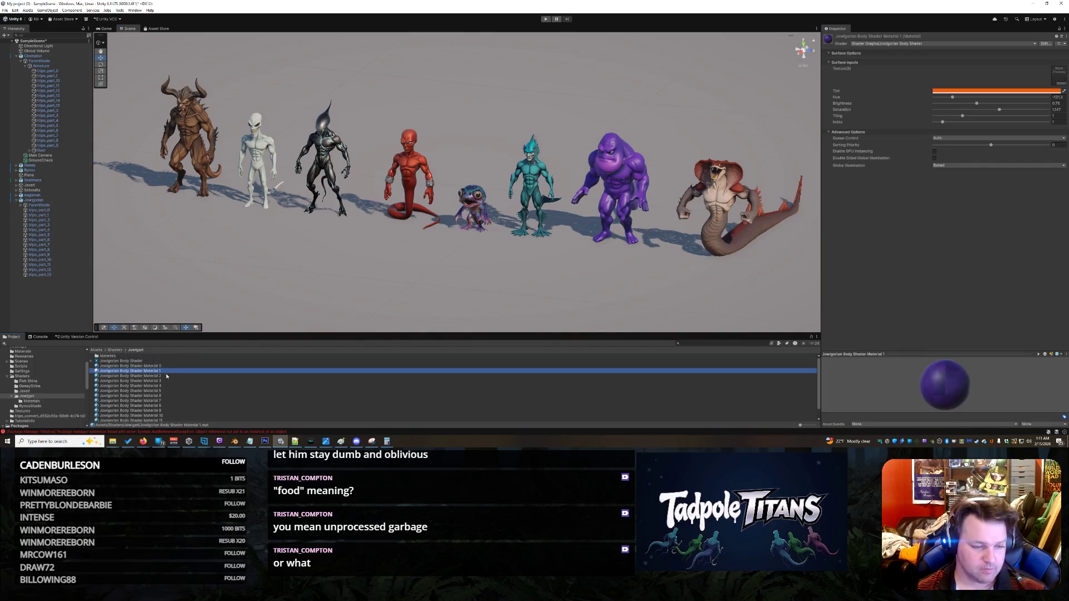
left_click(159, 366)
left_click(164, 420, "shift")
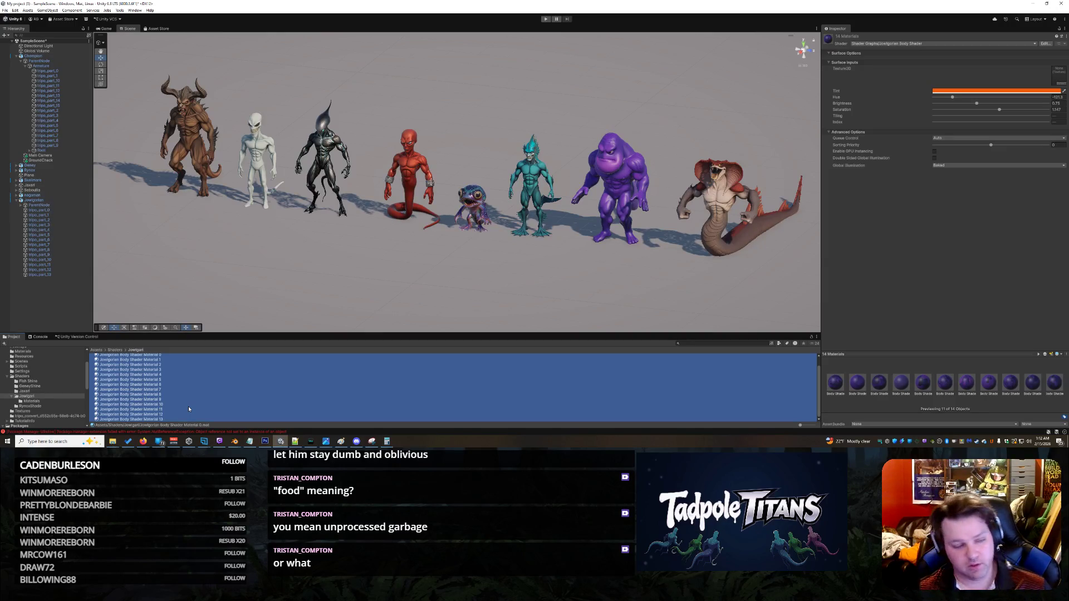
mouse_move(499, 258)
left_mouse_down()
mouse_move(471, 253)
mouse_move(519, 256)
mouse_move(490, 257)
mouse_move(585, 287)
mouse_move(520, 284)
mouse_move(534, 279)
mouse_move(486, 260)
mouse_move(441, 262)
mouse_move(427, 245)
mouse_move(468, 208)
mouse_move(437, 262)
left_mouse_up()
Step: Orbit and pan around the titan lineup to inspect the lighter purple Juggernaut
scroll(494, 248, "up", 3)
scroll(585, 287, "up", 2)
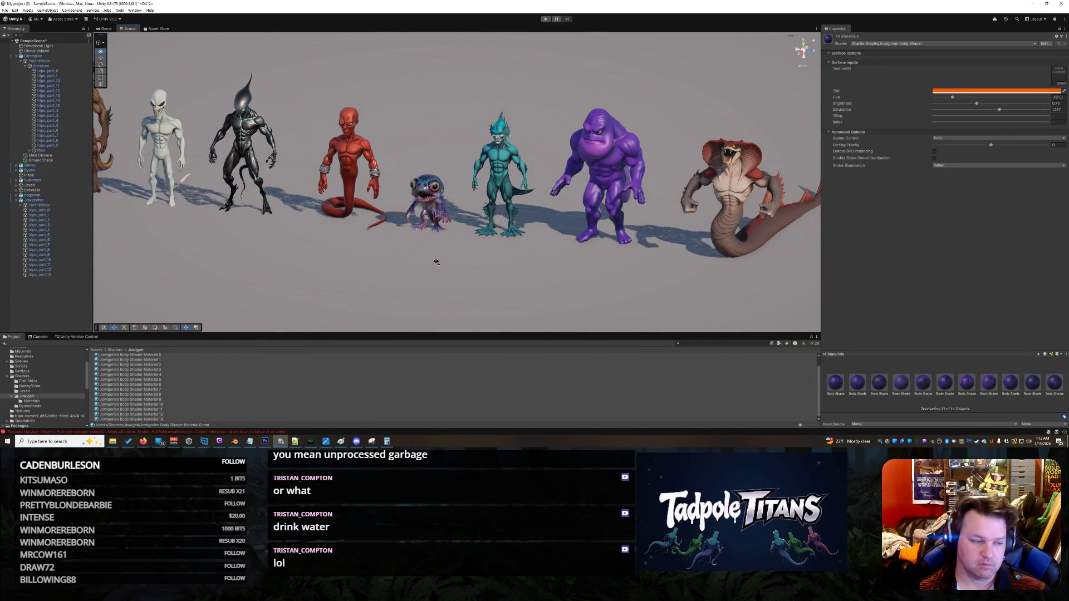
left_click_drag(453, 262, 445, 262)
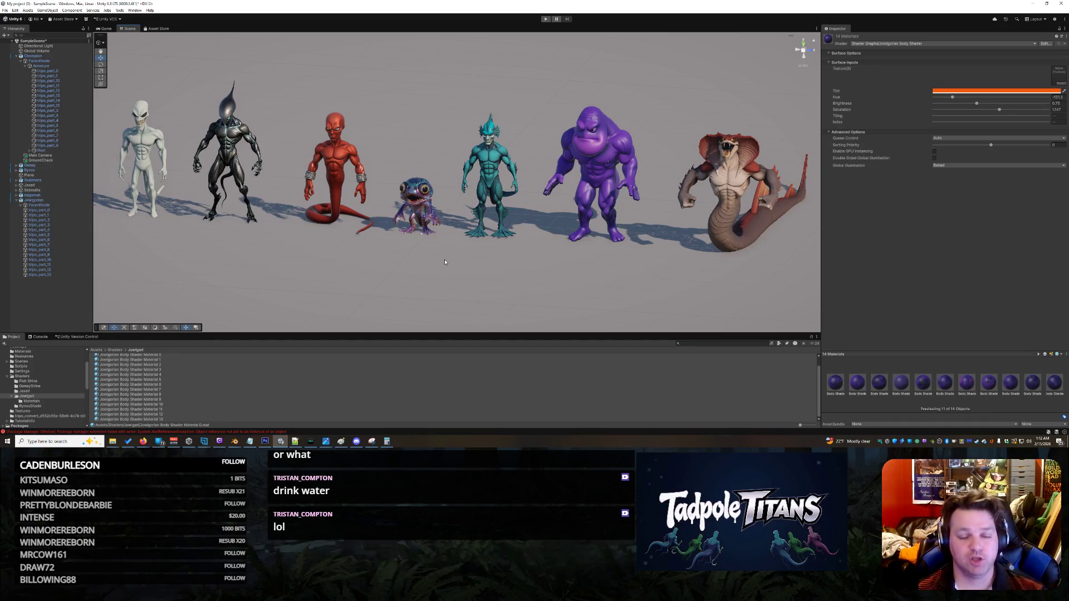
scroll(635, 268, "down", 3)
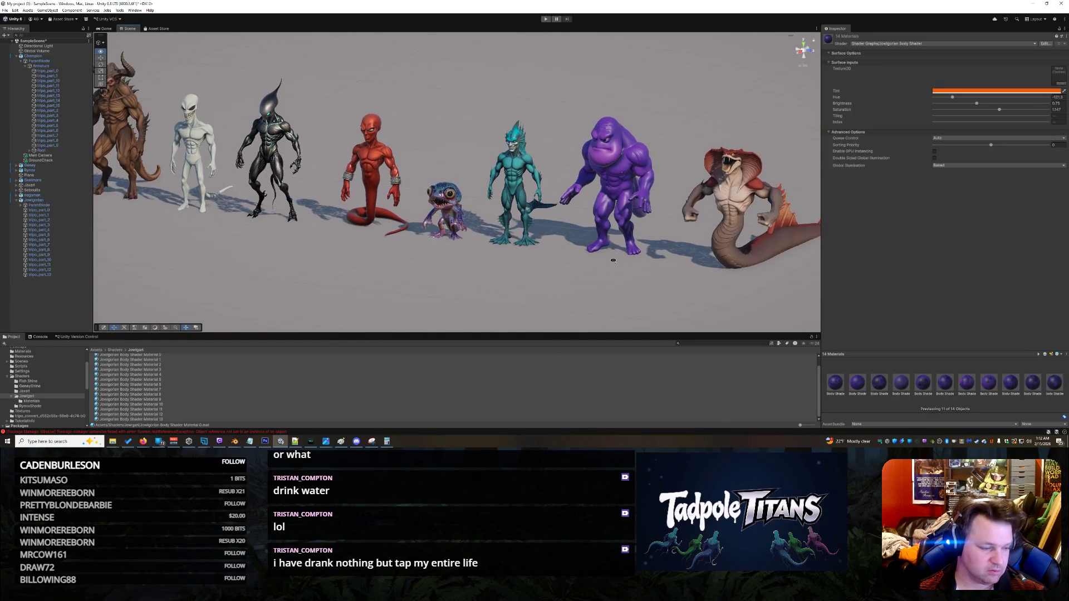
scroll(634, 267, "up", 3)
mouse_move(606, 258)
left_mouse_down()
mouse_move(640, 259)
mouse_move(574, 250)
left_mouse_up()
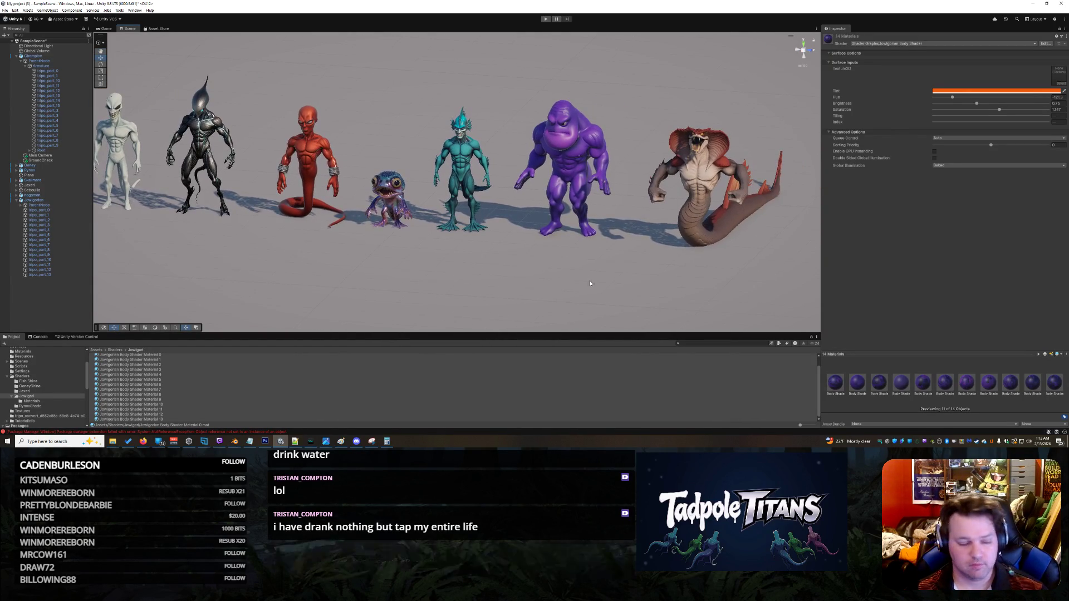
left_click_drag(587, 289, 574, 284)
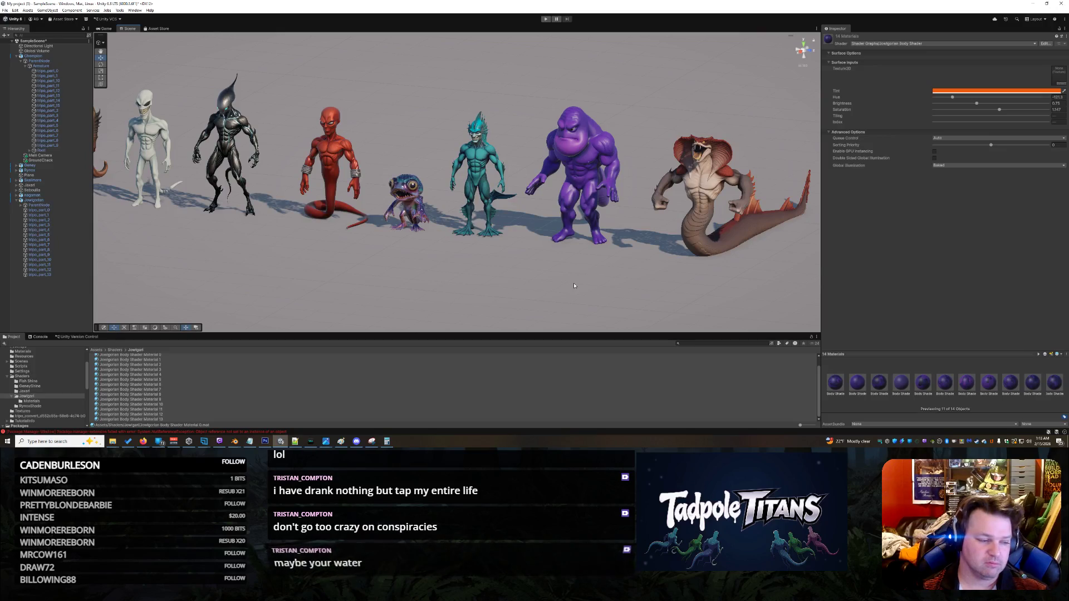
mouse_move(284, 254)
left_mouse_down()
mouse_move(310, 259)
mouse_move(245, 250)
mouse_move(242, 241)
mouse_move(270, 246)
left_mouse_up()
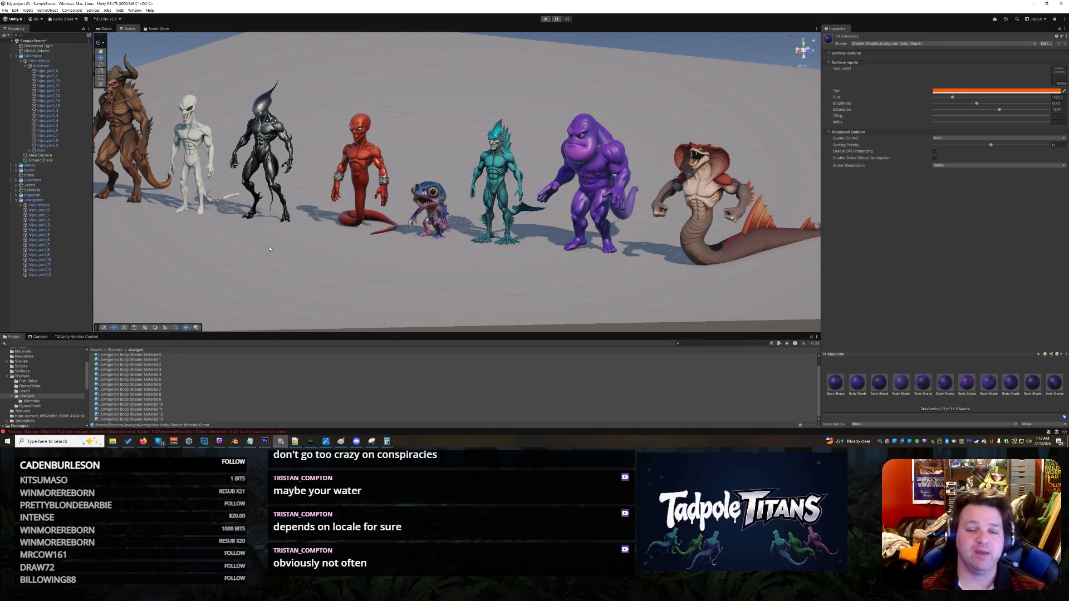
mouse_move(269, 249)
left_mouse_down()
mouse_move(361, 230)
mouse_move(328, 240)
left_mouse_up()
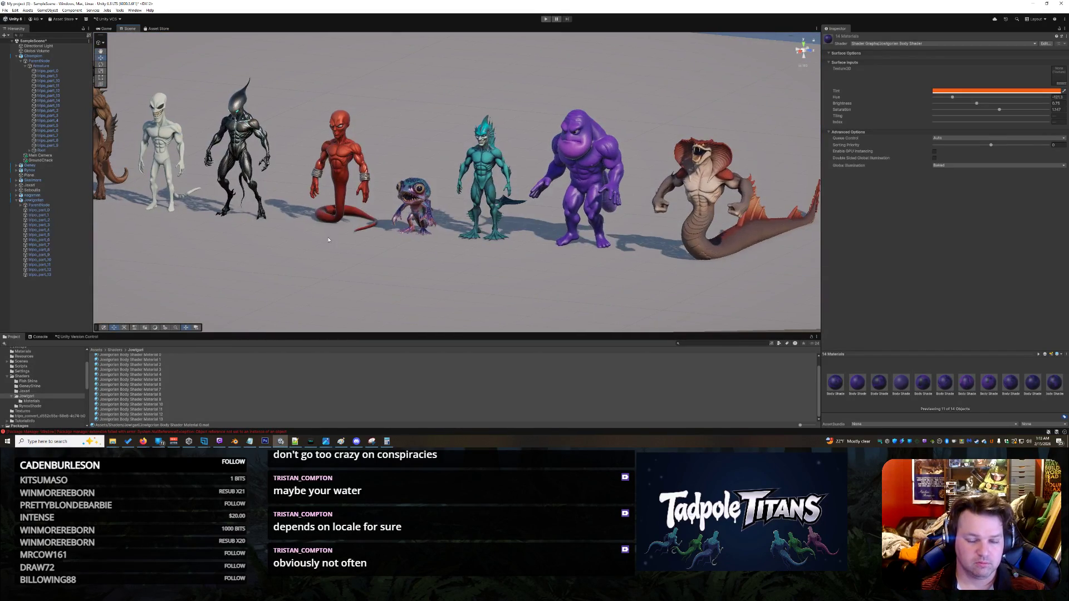
Step: Select the purple titan and all 14 Juggernaut Body Shader materials in the Project window
left_click(556, 150)
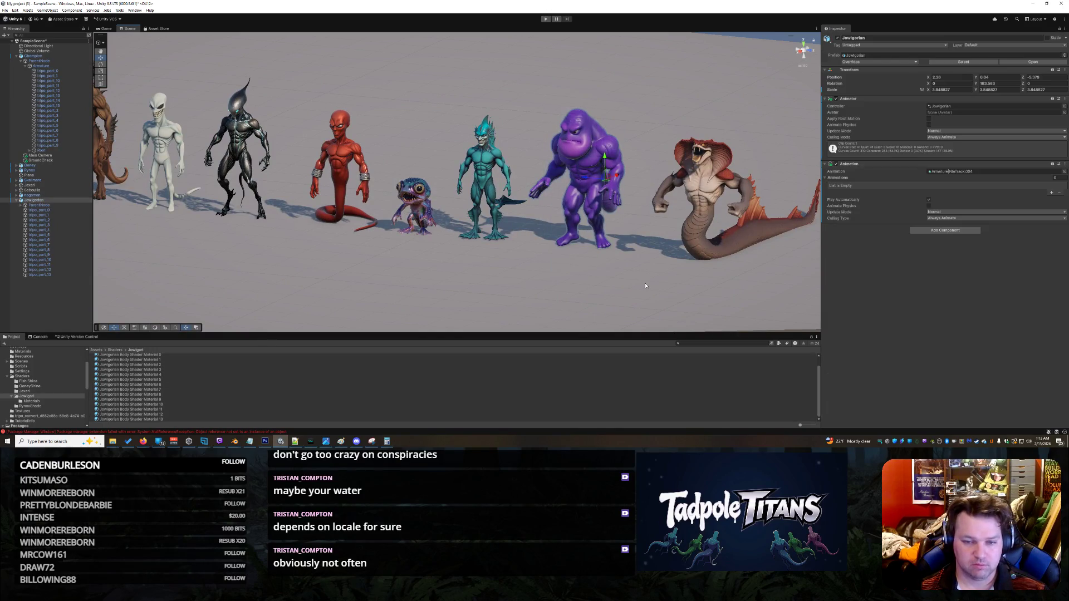
left_click_drag(618, 273, 634, 279)
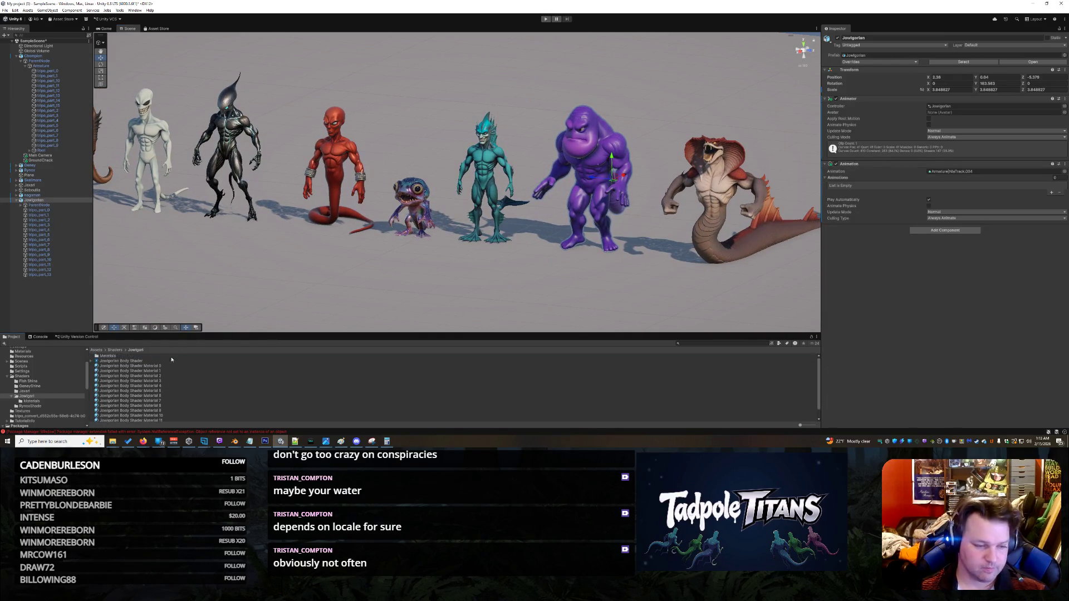
left_click(173, 368)
left_click(167, 419, "shift")
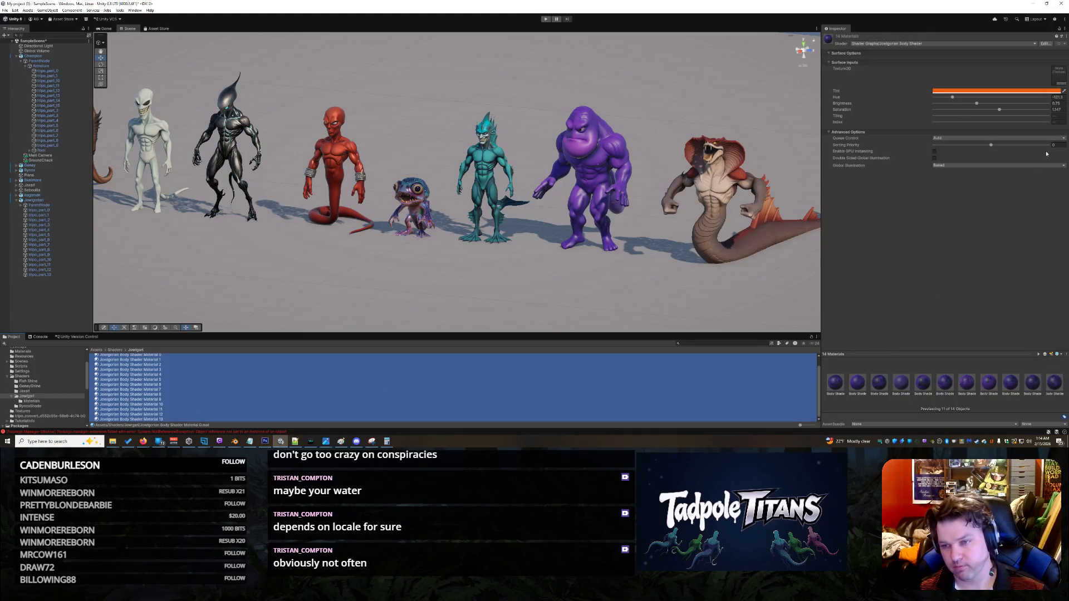
Step: Raise the materials' Brightness to about 1.64 and set Hue to -118.3
scroll(690, 237, "up", 2)
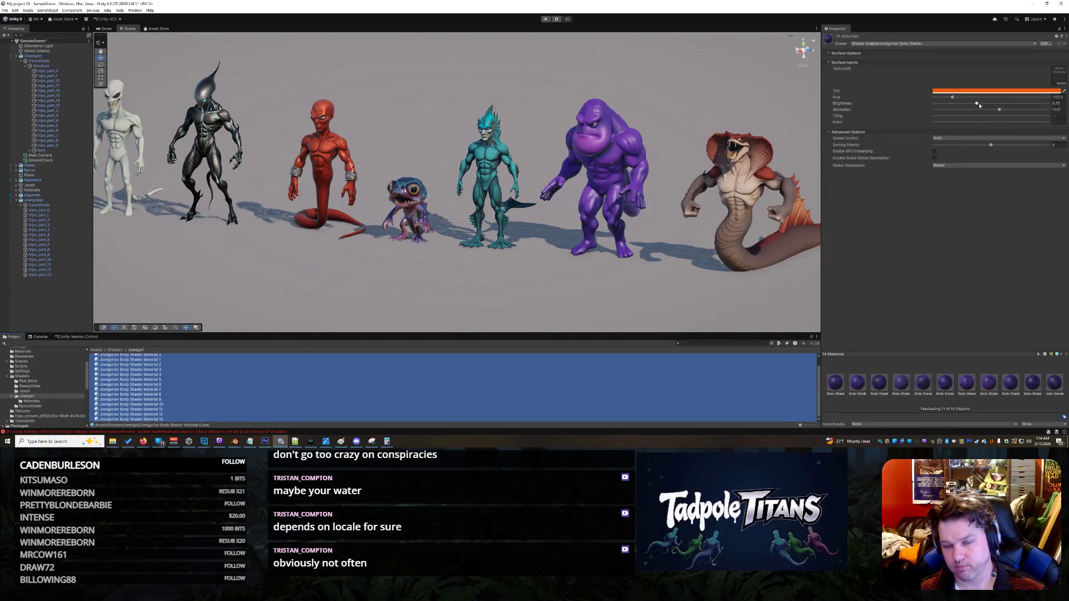
mouse_move(978, 104)
left_mouse_down()
mouse_move(1036, 104)
mouse_move(1021, 103)
left_mouse_up()
left_click_drag(952, 97, 954, 98)
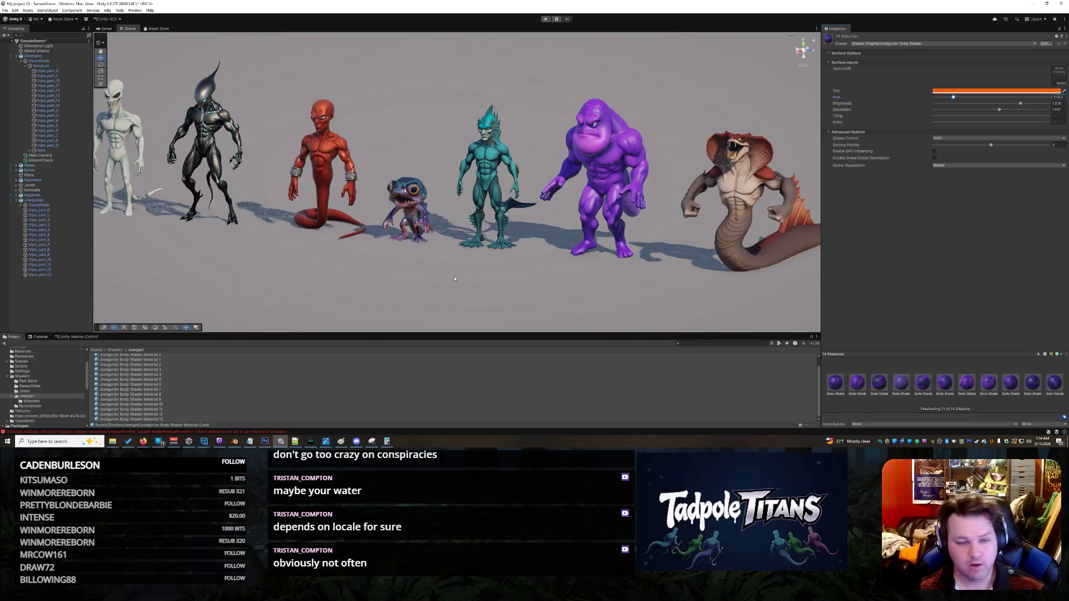
scroll(442, 276, "down", 5)
left_click(301, 257)
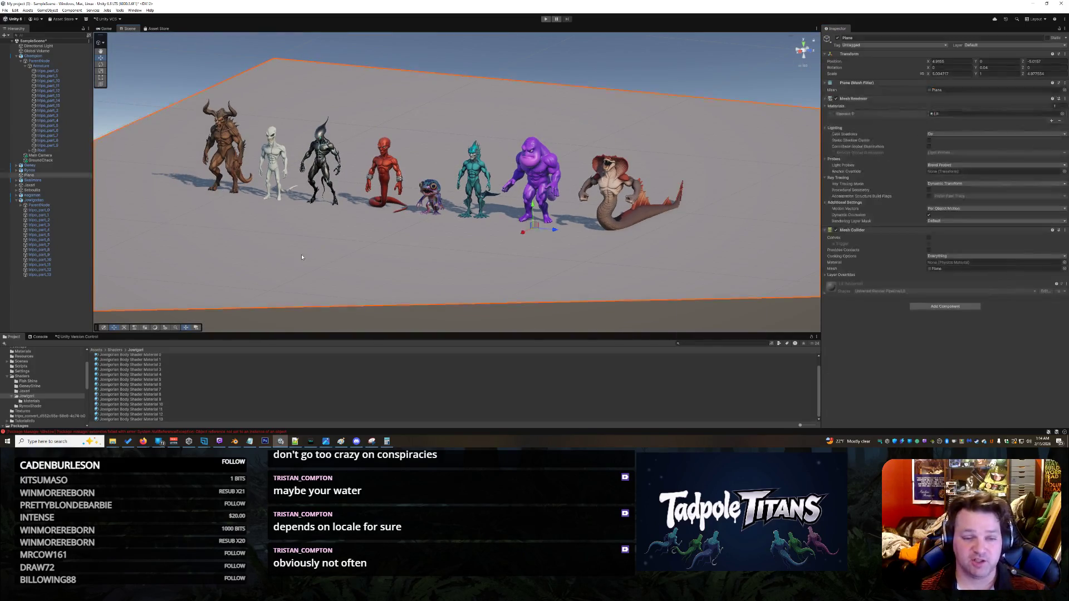
scroll(434, 223, "up", 2)
right_click(640, 278)
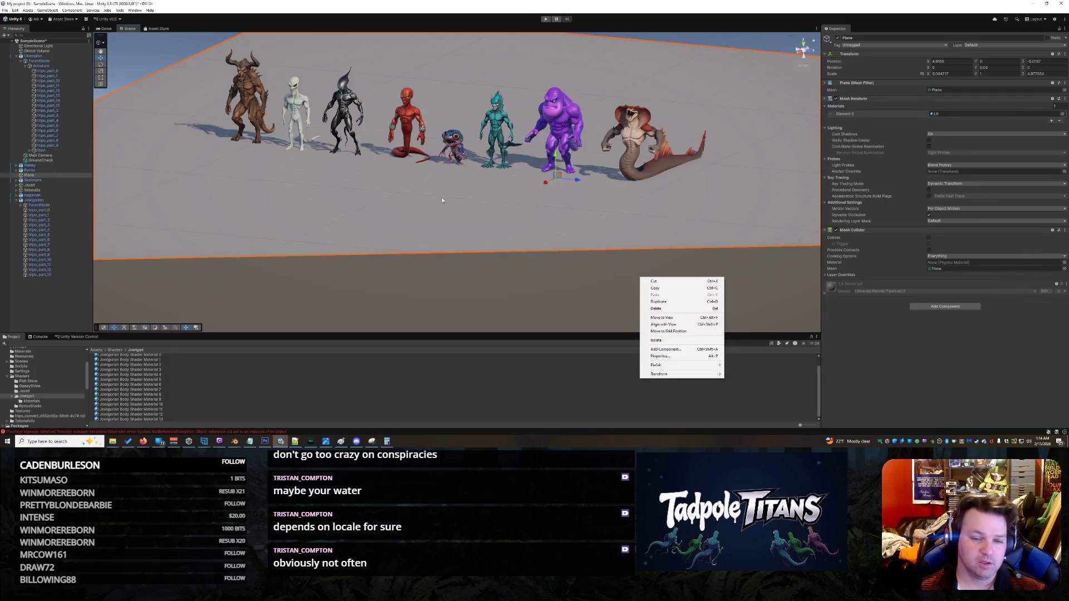
right_click(446, 195)
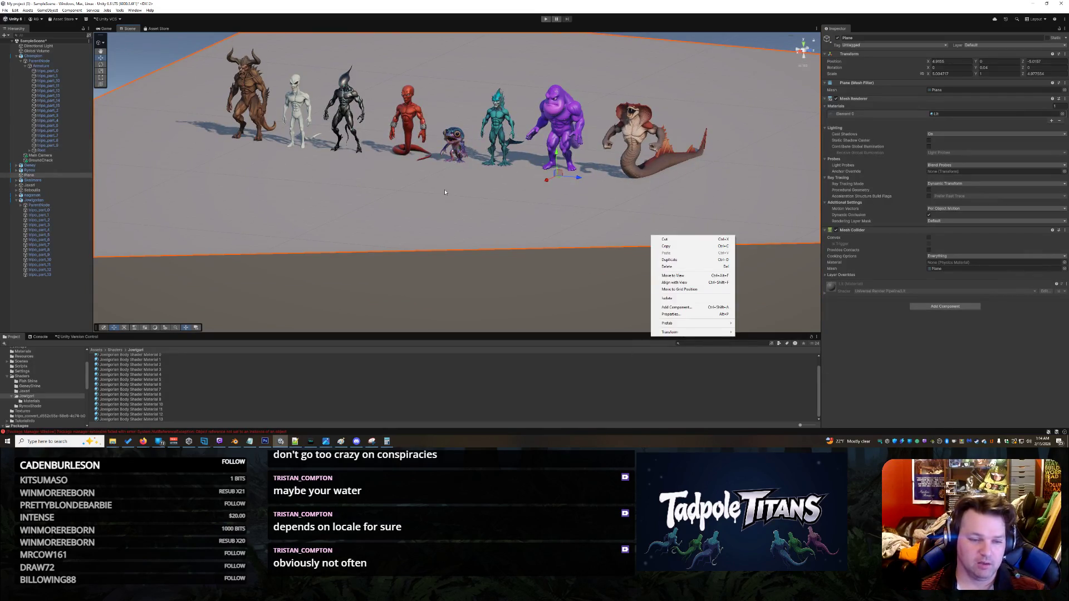
right_click(462, 191)
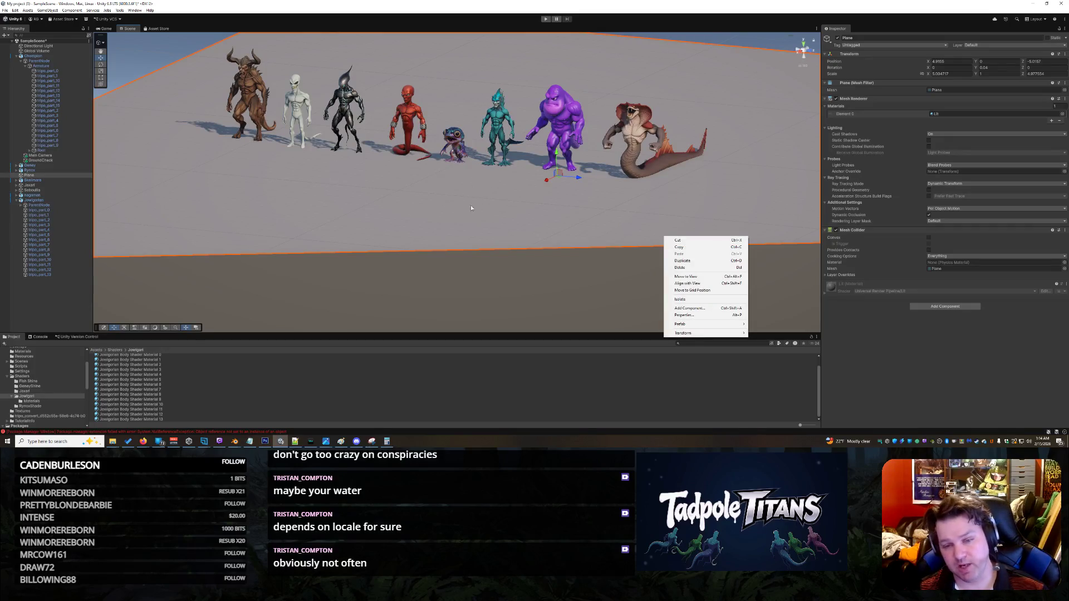
left_click(471, 209)
mouse_move(481, 192)
left_mouse_down()
mouse_move(496, 177)
mouse_move(482, 176)
left_mouse_up()
mouse_move(387, 186)
left_mouse_down()
mouse_move(456, 258)
mouse_move(558, 270)
left_mouse_up()
left_click_drag(615, 289, 580, 279)
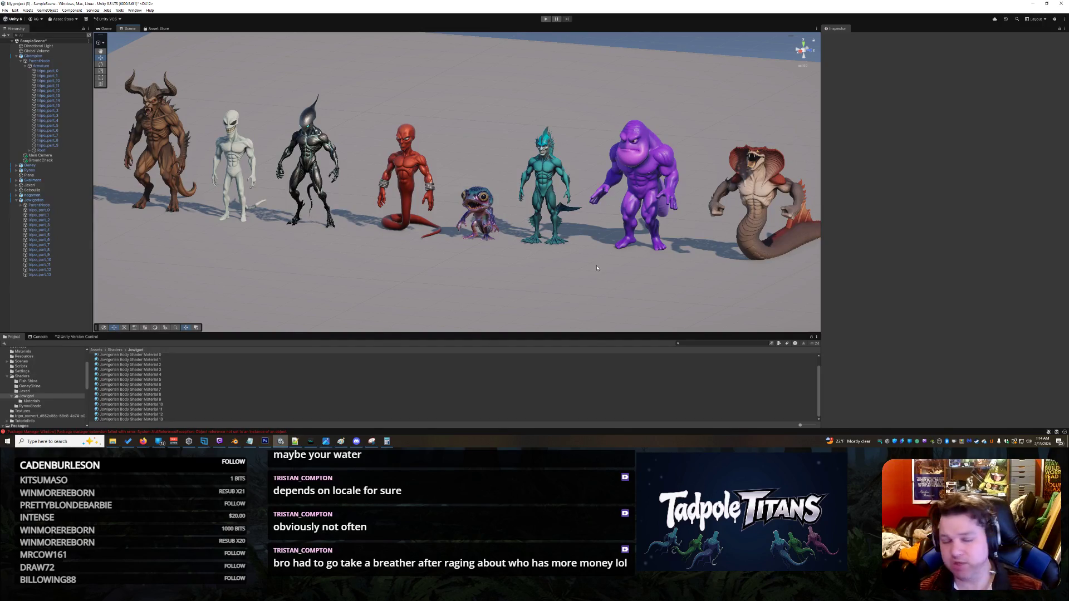
mouse_move(641, 293)
left_mouse_down()
mouse_move(558, 289)
mouse_move(606, 299)
mouse_move(543, 285)
left_mouse_up()
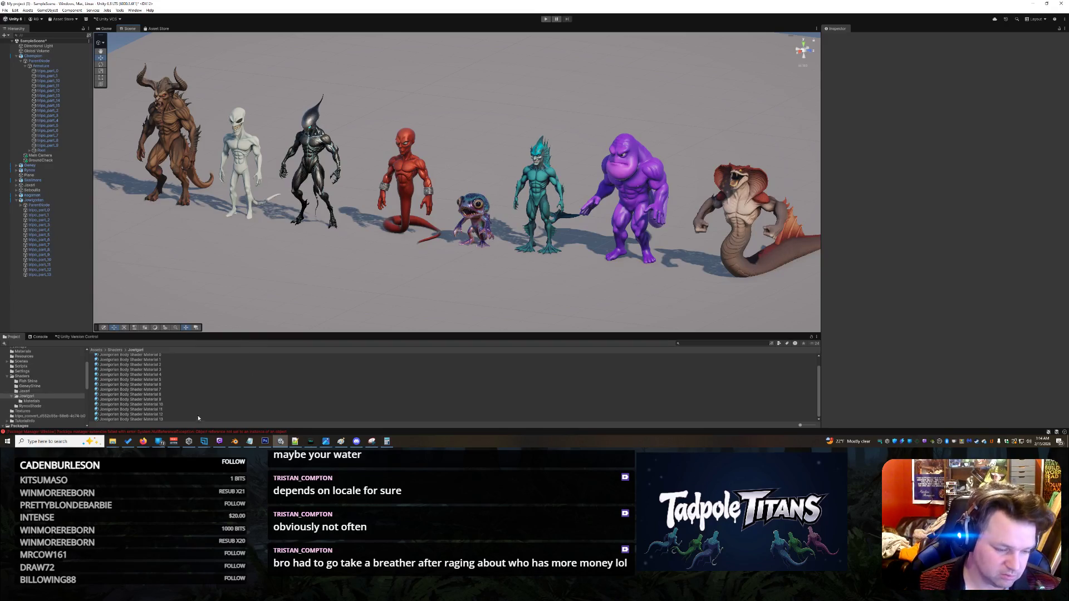
mouse_move(143, 441)
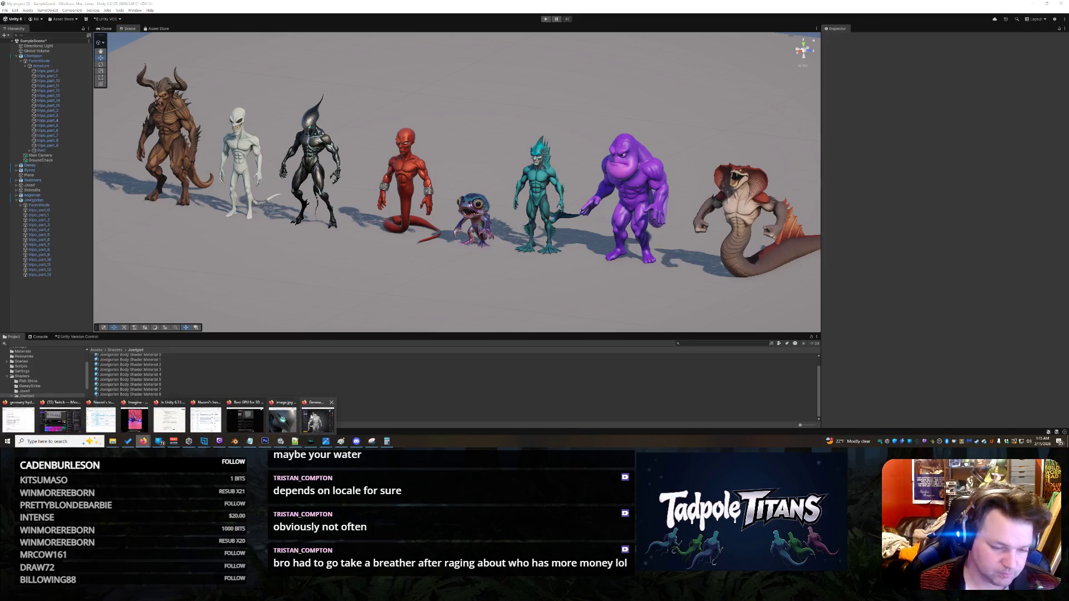
Step: In Tripo, turn the finned creature to its chest, select the torso, and segment the mesh
left_click(318, 420)
mouse_move(734, 245)
left_mouse_down()
mouse_move(775, 203)
mouse_move(783, 99)
mouse_move(768, 145)
mouse_move(653, 225)
left_mouse_up()
scroll(776, 268, "up", 5)
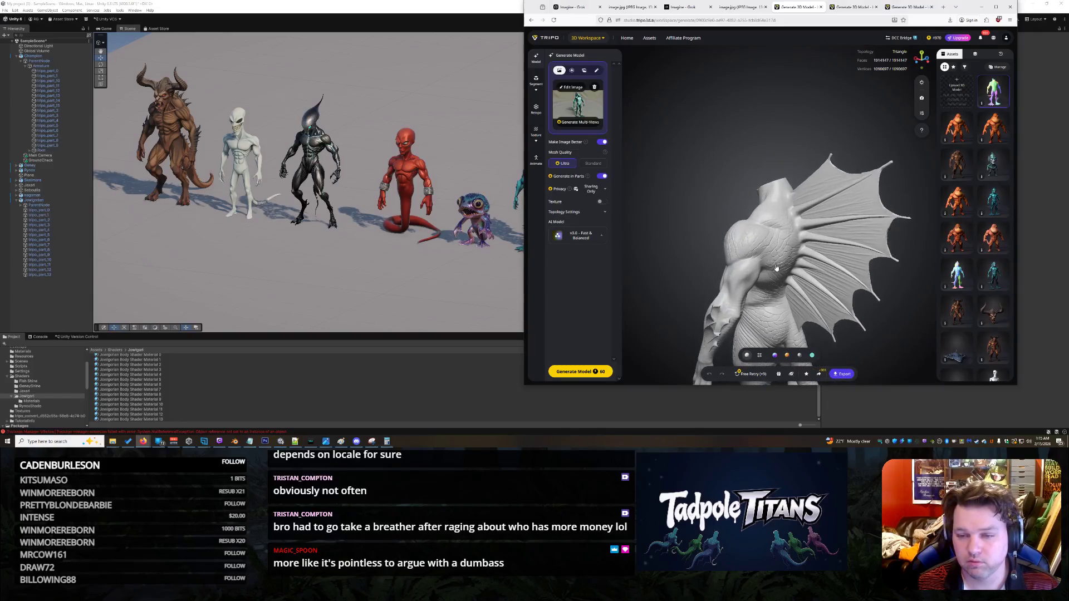
scroll(776, 268, "up", 8)
mouse_move(864, 274)
left_mouse_down()
mouse_move(887, 259)
mouse_move(833, 220)
mouse_move(792, 229)
mouse_move(790, 257)
mouse_move(829, 198)
mouse_move(816, 267)
left_mouse_up()
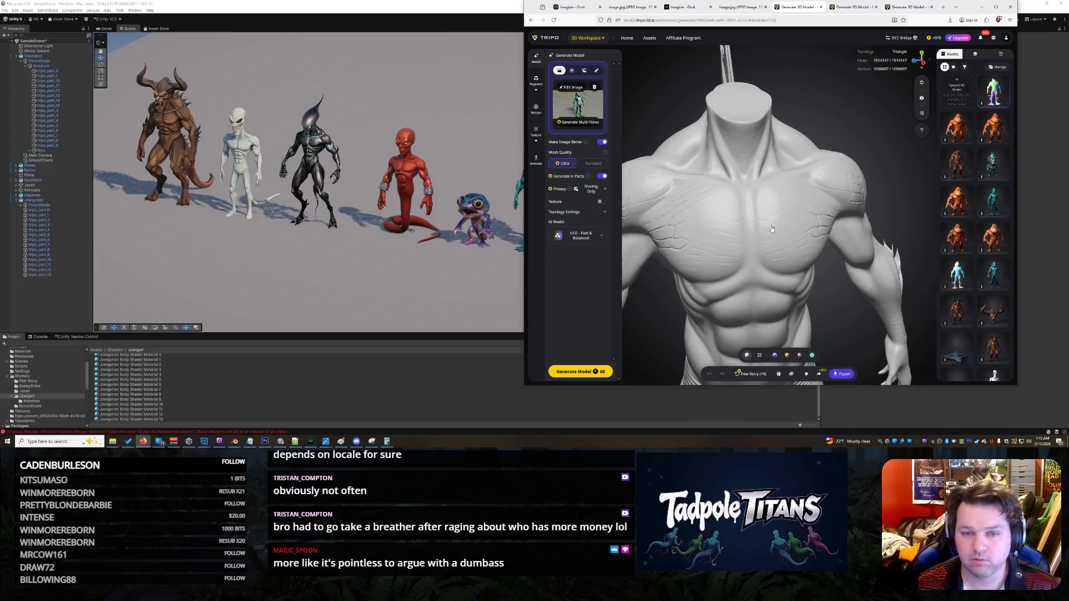
left_click(621, 168)
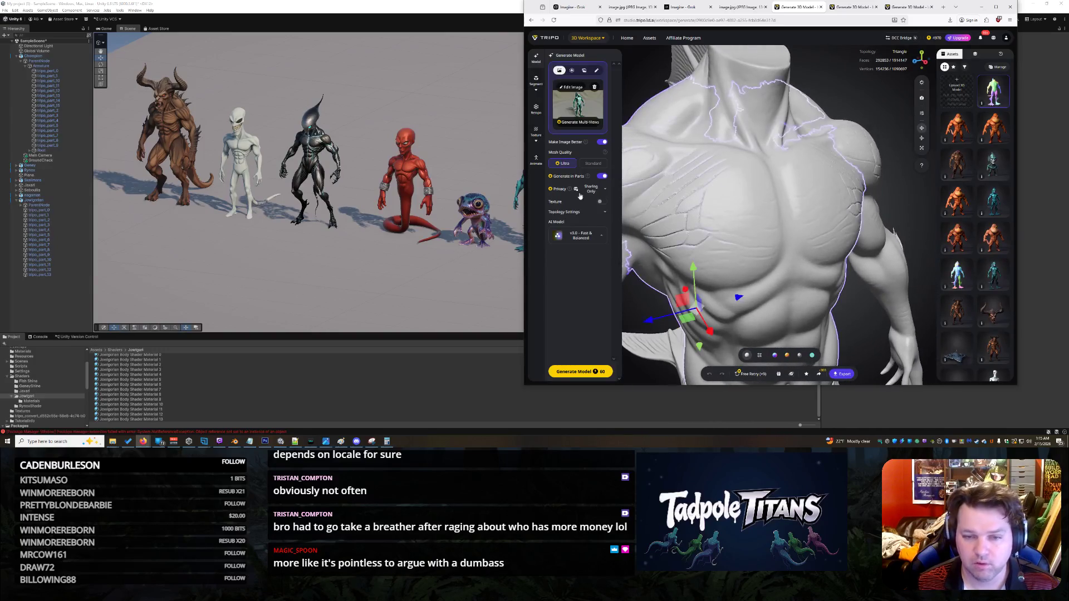
left_click(536, 81)
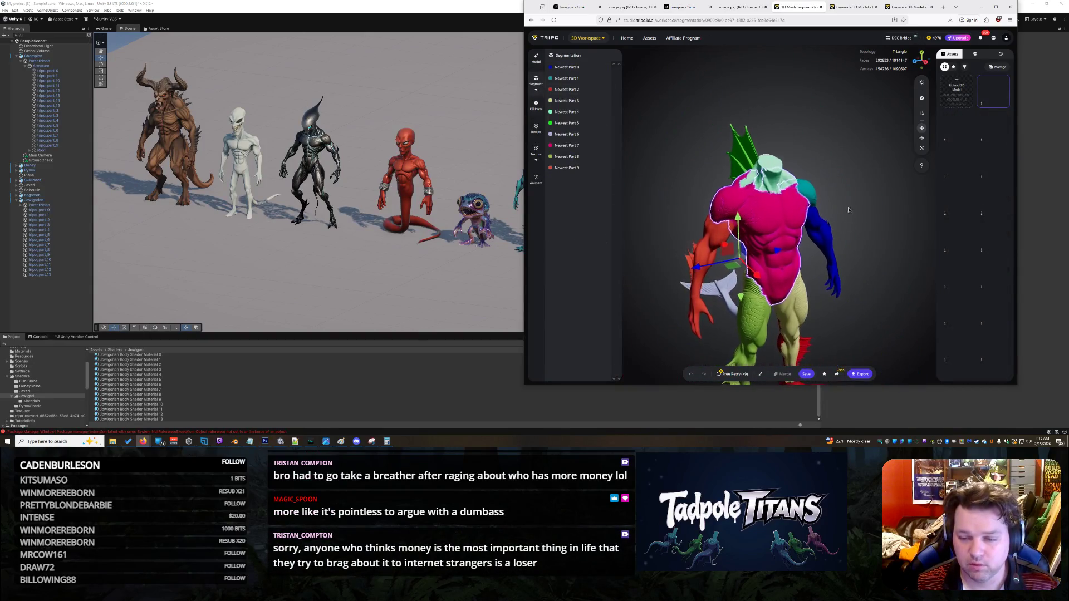
Step: Deselect the torso, apply Fill Parts to save ten parts, and go to the Texture generator
mouse_move(778, 191)
left_mouse_down()
mouse_move(693, 162)
mouse_move(806, 202)
mouse_move(789, 217)
mouse_move(901, 286)
mouse_move(787, 272)
left_mouse_up()
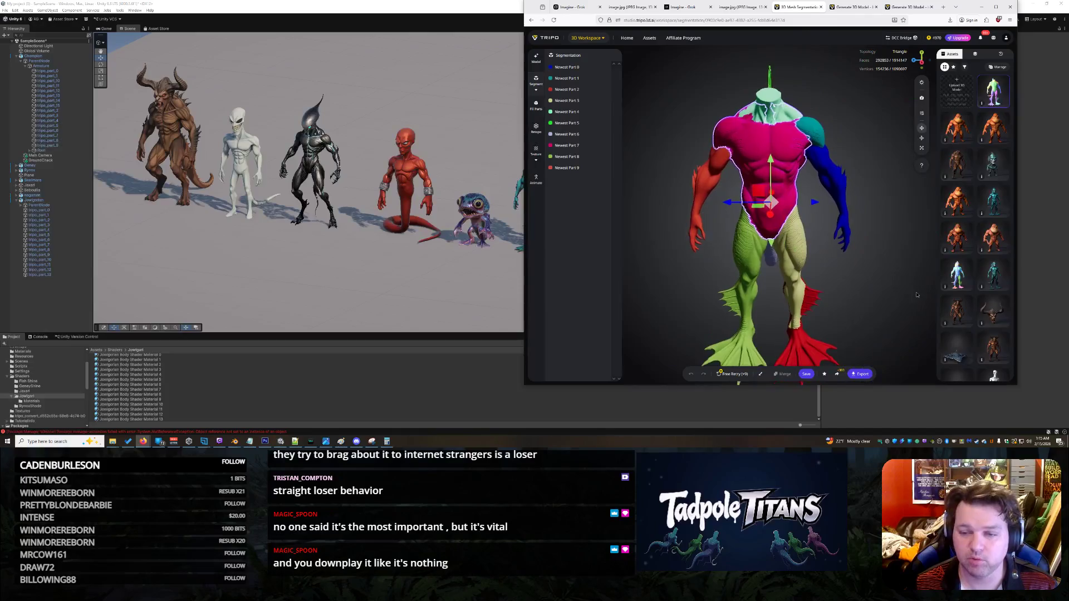
mouse_move(860, 264)
left_mouse_down()
mouse_move(841, 249)
mouse_move(842, 262)
mouse_move(859, 254)
left_mouse_up()
left_click(858, 256)
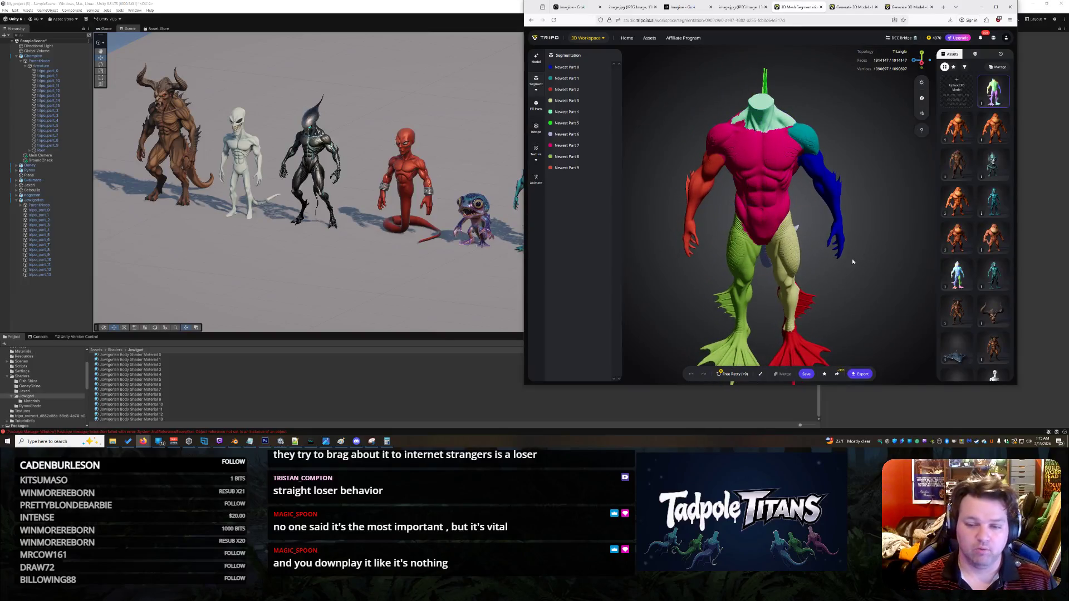
left_click(538, 105)
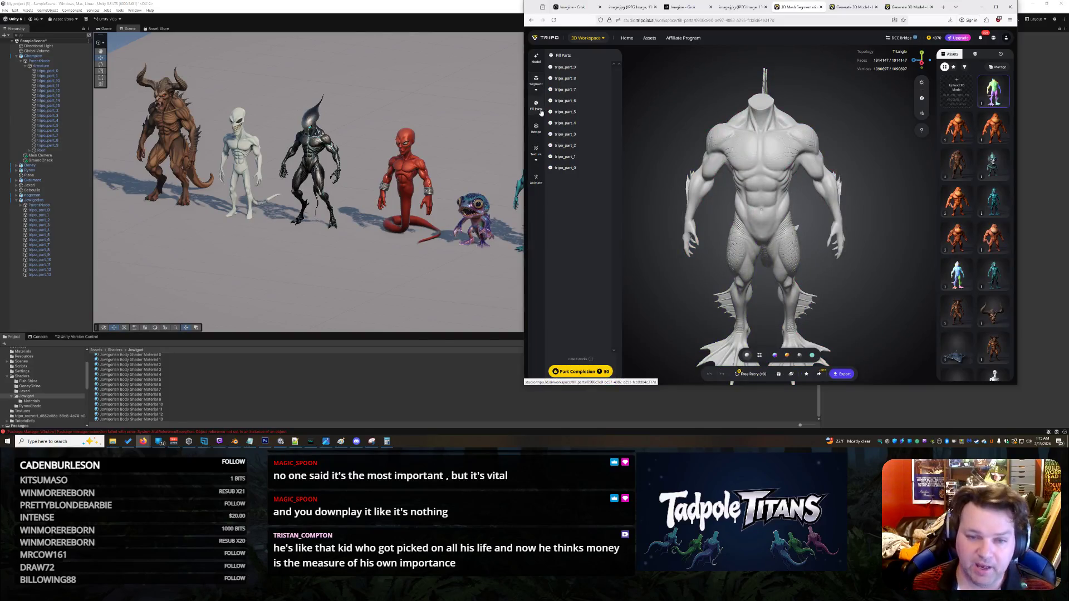
left_click(535, 151)
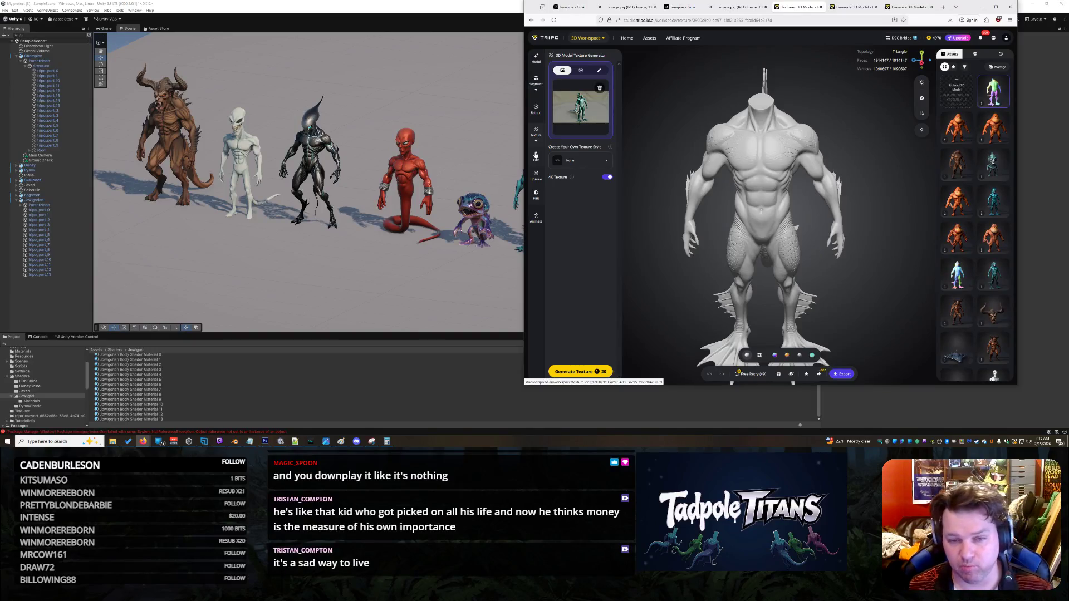
Step: Keep the texture style at None and start generating a 4K texture for the finned creature
mouse_move(661, 272)
left_mouse_down()
mouse_move(683, 262)
mouse_move(674, 289)
left_mouse_up()
left_click_drag(678, 249, 656, 272)
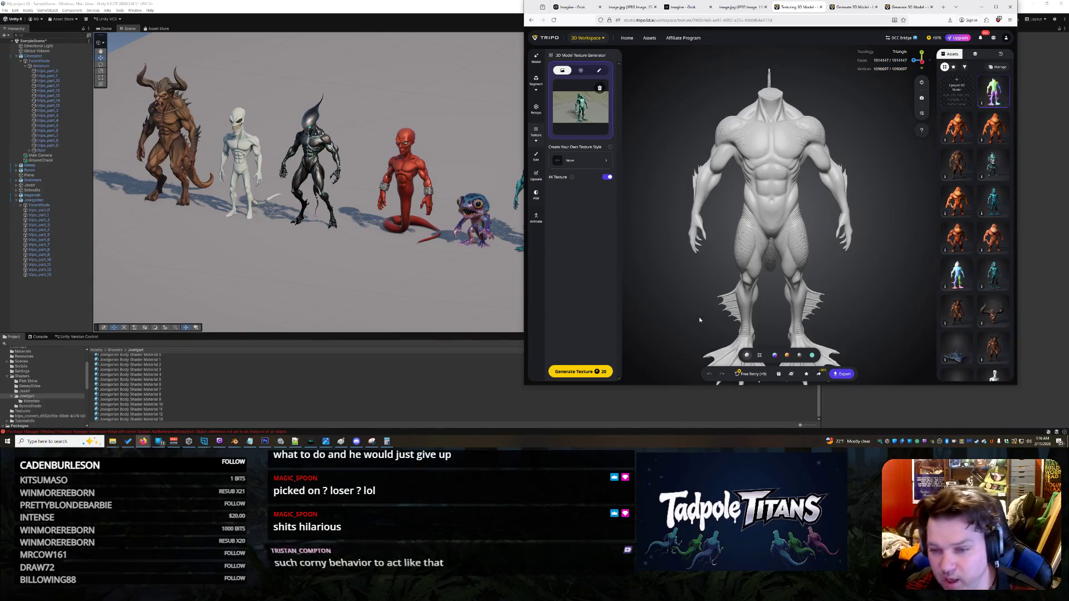
mouse_move(713, 303)
left_mouse_down()
mouse_move(726, 237)
mouse_move(813, 232)
mouse_move(768, 206)
mouse_move(740, 237)
left_mouse_up()
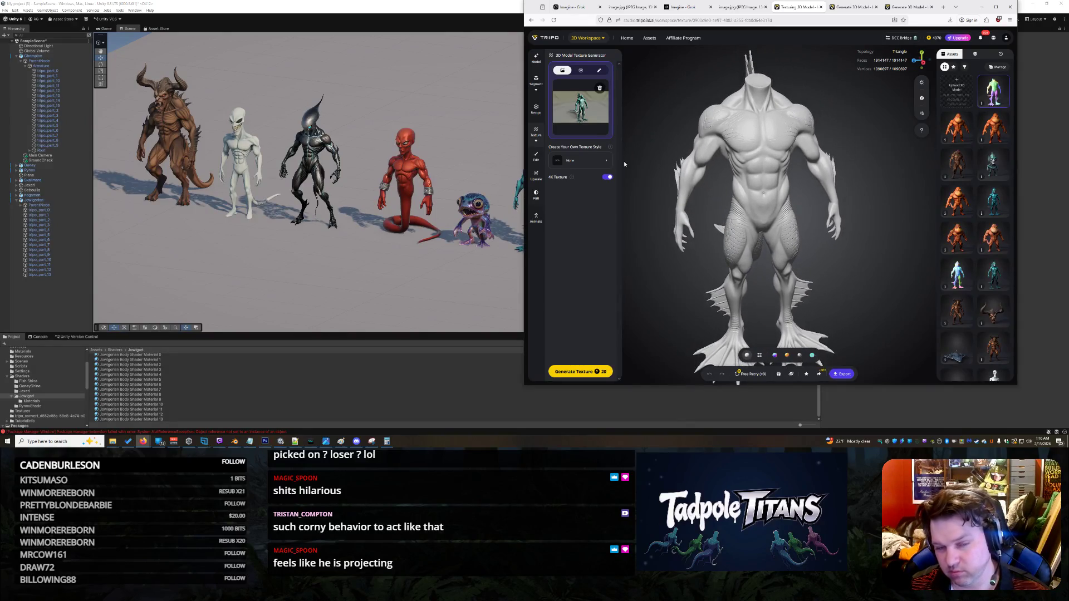
left_click(606, 161)
left_click(607, 161)
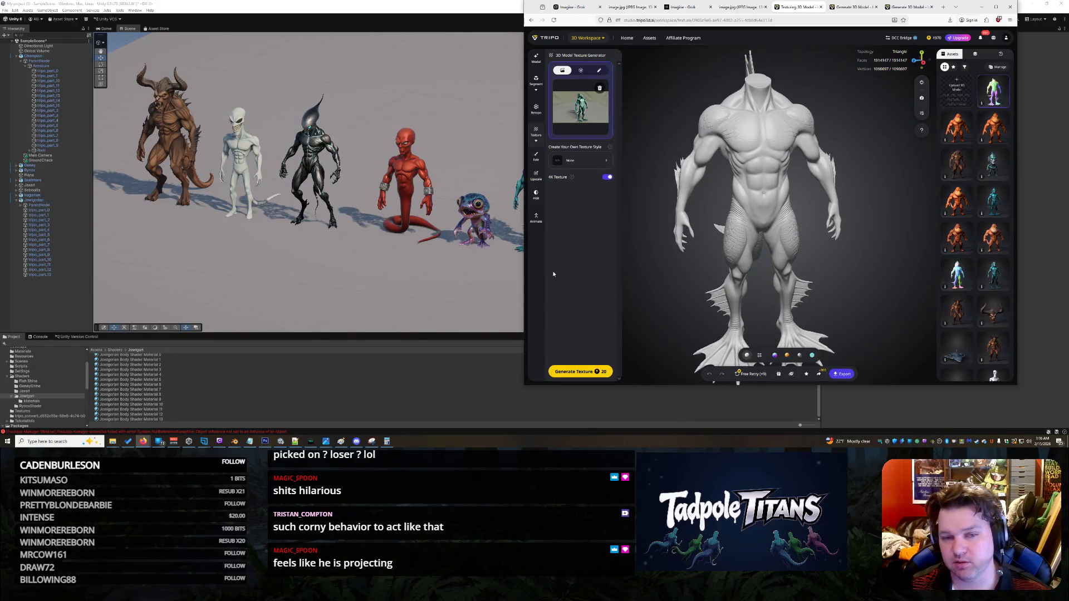
left_click(582, 372)
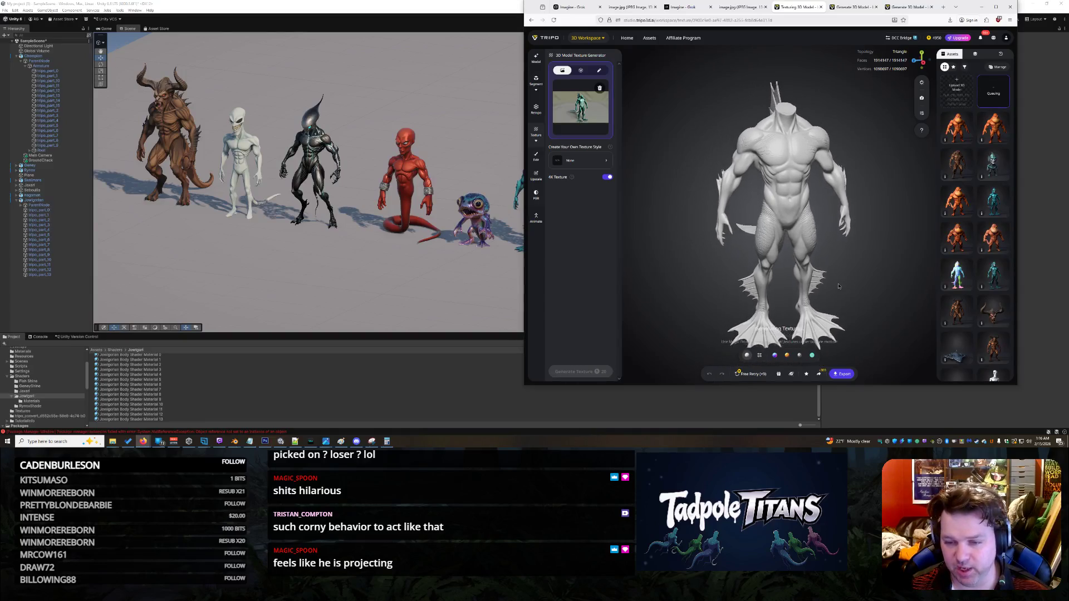
mouse_move(811, 283)
left_mouse_down()
mouse_move(891, 252)
mouse_move(837, 259)
left_mouse_up()
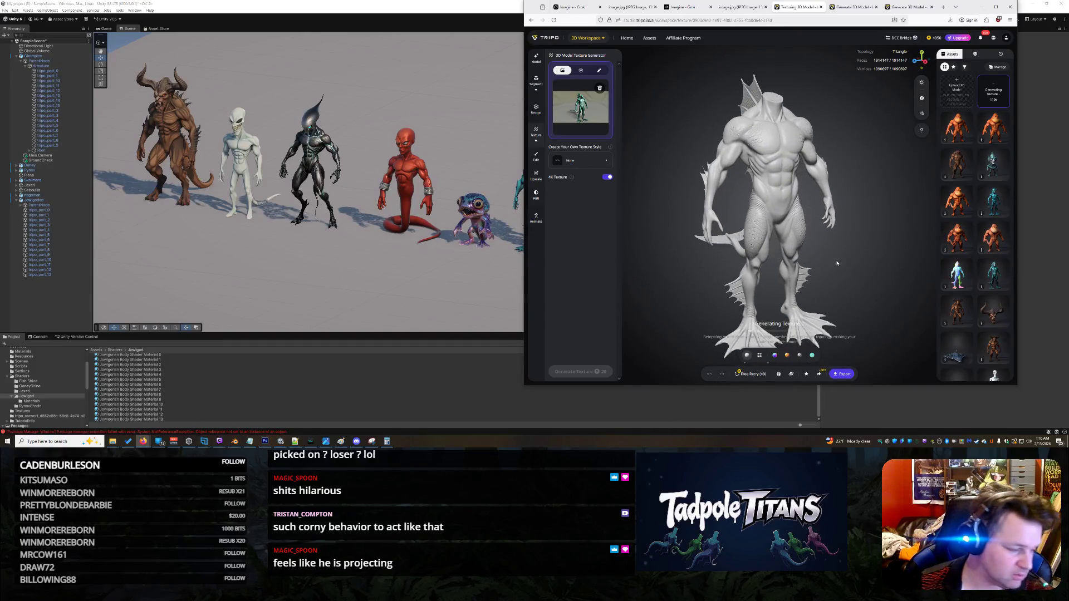
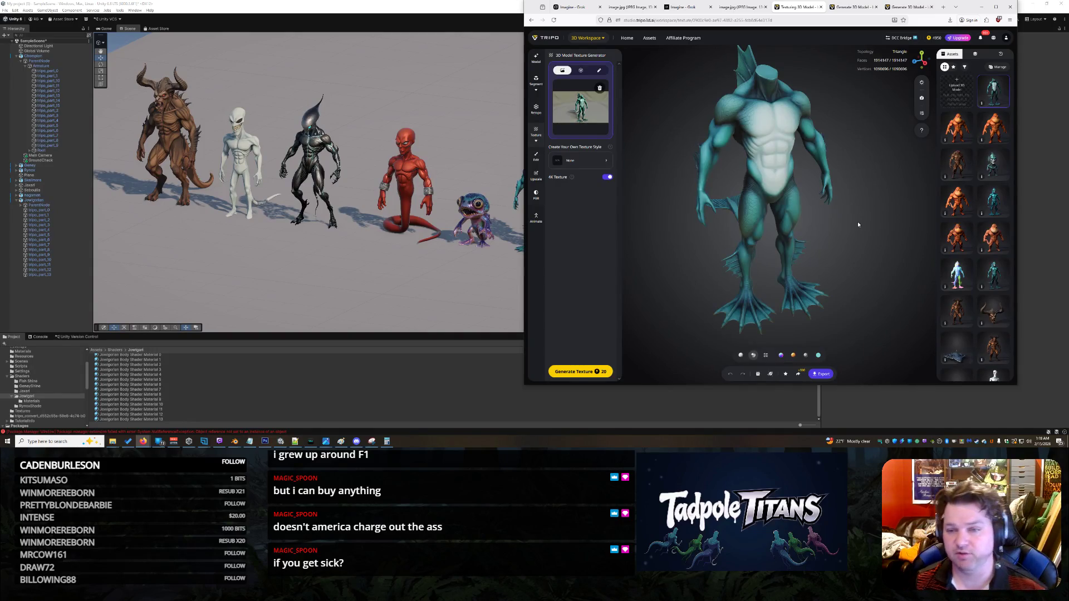
Step: Orbit and zoom around the textured fish creature to inspect its texture from side and front
mouse_move(842, 209)
left_mouse_down()
mouse_move(791, 222)
mouse_move(827, 213)
mouse_move(816, 252)
mouse_move(863, 208)
mouse_move(780, 222)
mouse_move(820, 224)
mouse_move(778, 222)
mouse_move(800, 216)
mouse_move(652, 153)
mouse_move(506, 226)
mouse_move(485, 222)
left_mouse_up()
scroll(816, 249, "up", 5)
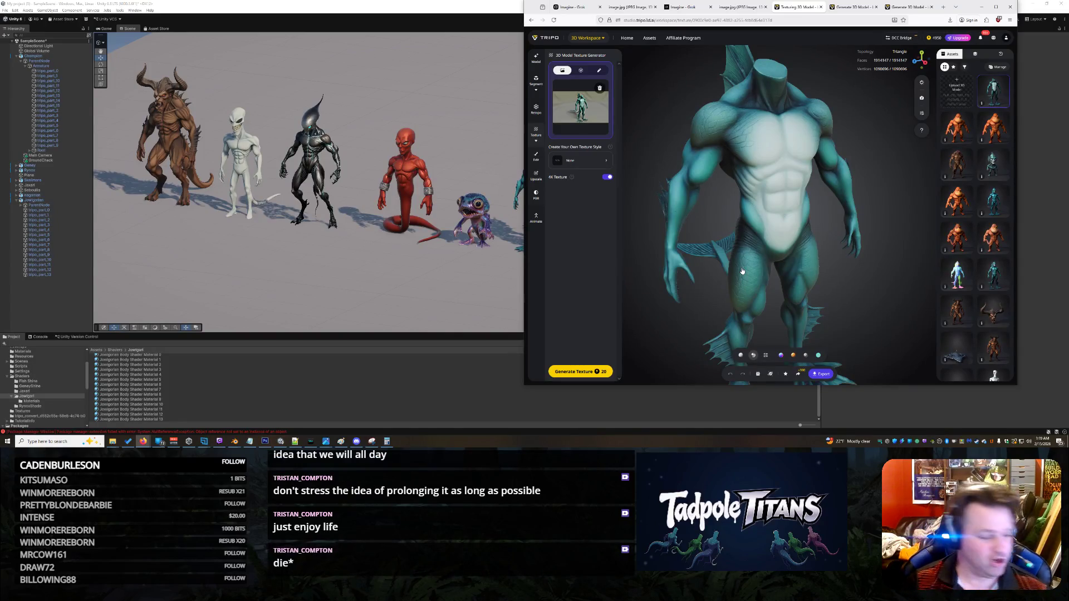
mouse_move(743, 270)
left_mouse_down()
mouse_move(788, 225)
mouse_move(781, 253)
left_mouse_up()
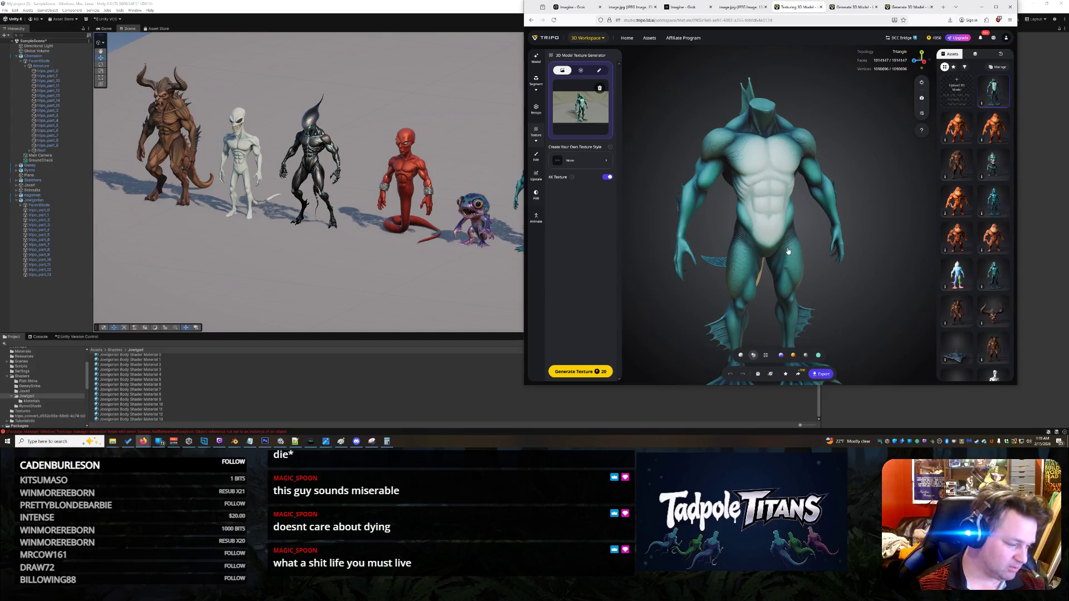
scroll(787, 251, "up", 3)
mouse_move(775, 253)
left_mouse_down()
mouse_move(858, 252)
mouse_move(752, 271)
mouse_move(775, 257)
mouse_move(774, 231)
mouse_move(833, 236)
mouse_move(760, 230)
left_mouse_up()
scroll(775, 250, "down", 2)
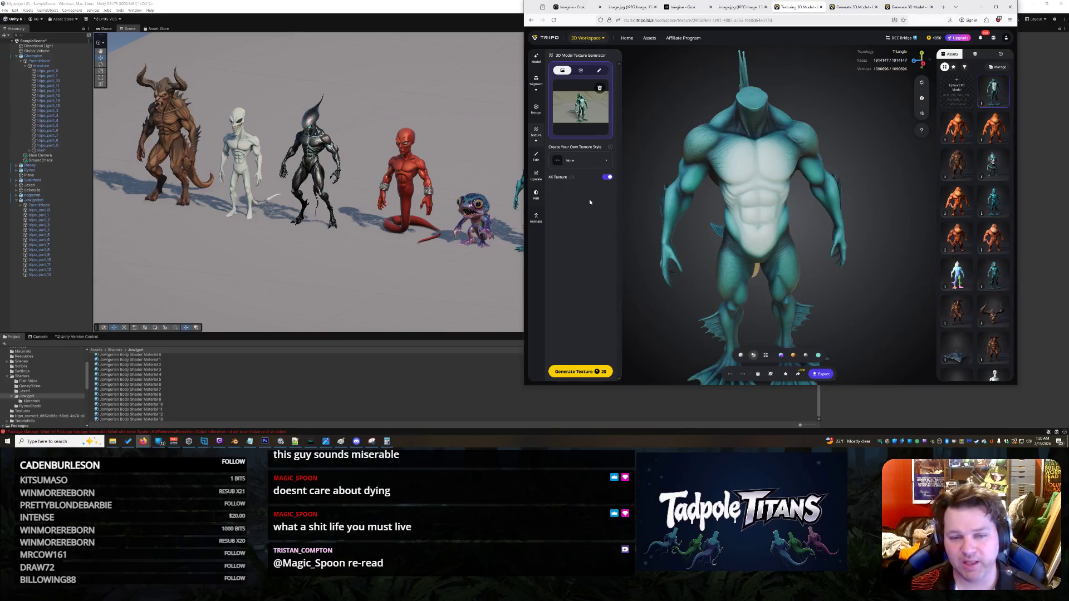
Step: Open 3D Rigging & Animation and run Auto Rig on the teal fish creature
left_click(536, 217)
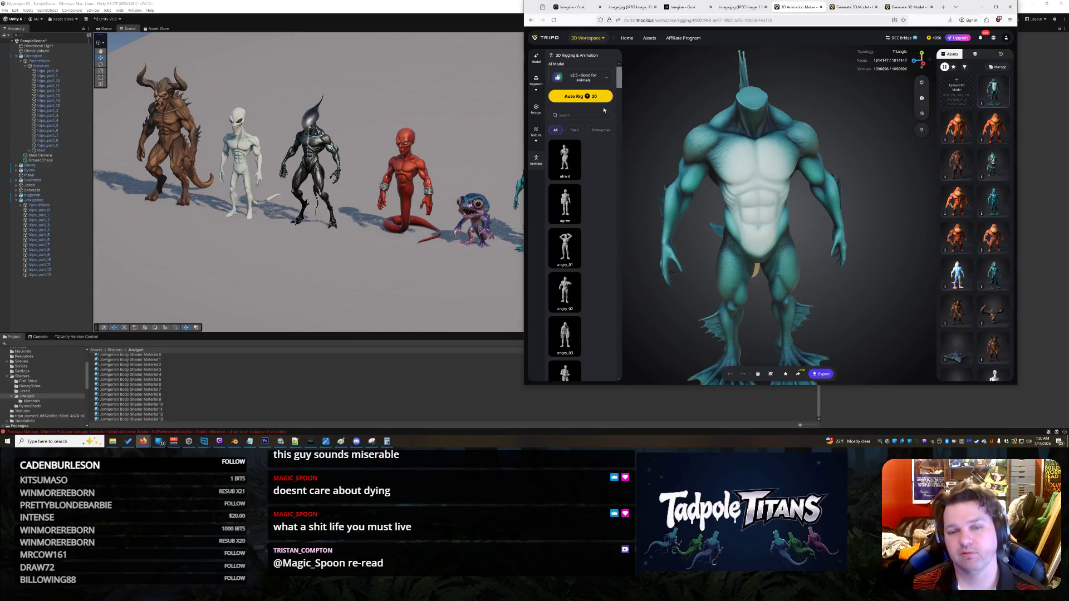
left_click(588, 99)
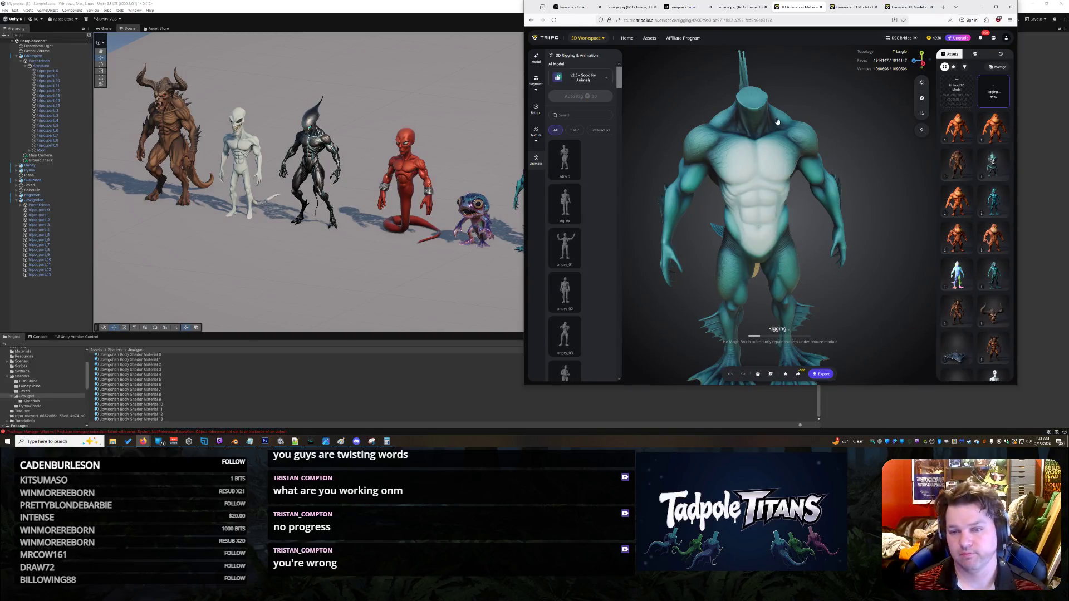
mouse_move(778, 121)
left_mouse_down()
mouse_move(709, 160)
mouse_move(810, 132)
mouse_move(747, 192)
mouse_move(723, 198)
mouse_move(804, 188)
left_mouse_up()
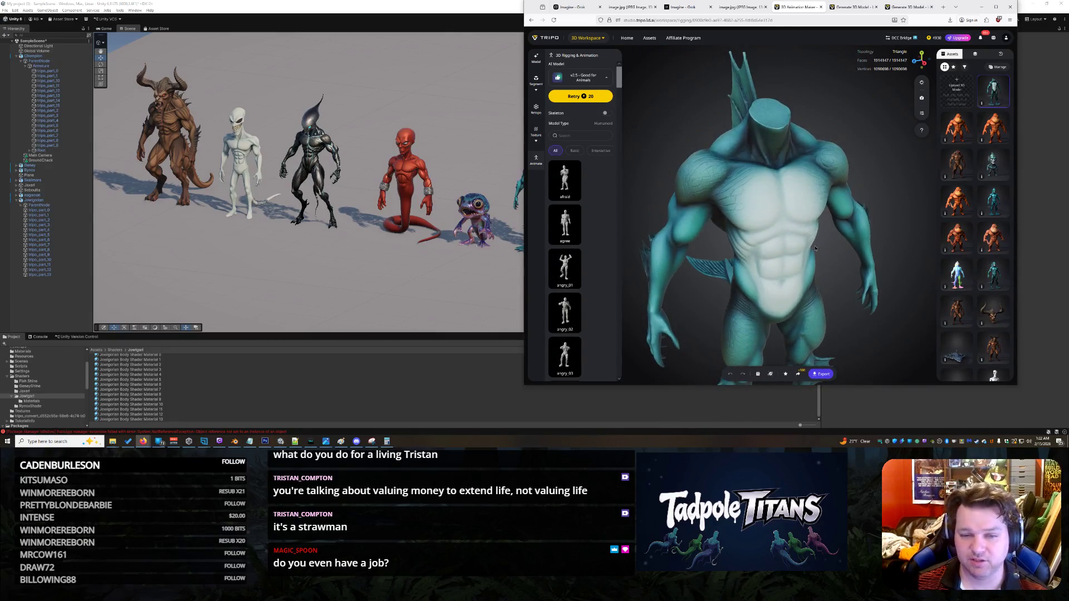
Step: Scroll the preset animation list down to its end
scroll(575, 269, "down", 1)
scroll(575, 269, "down", 20)
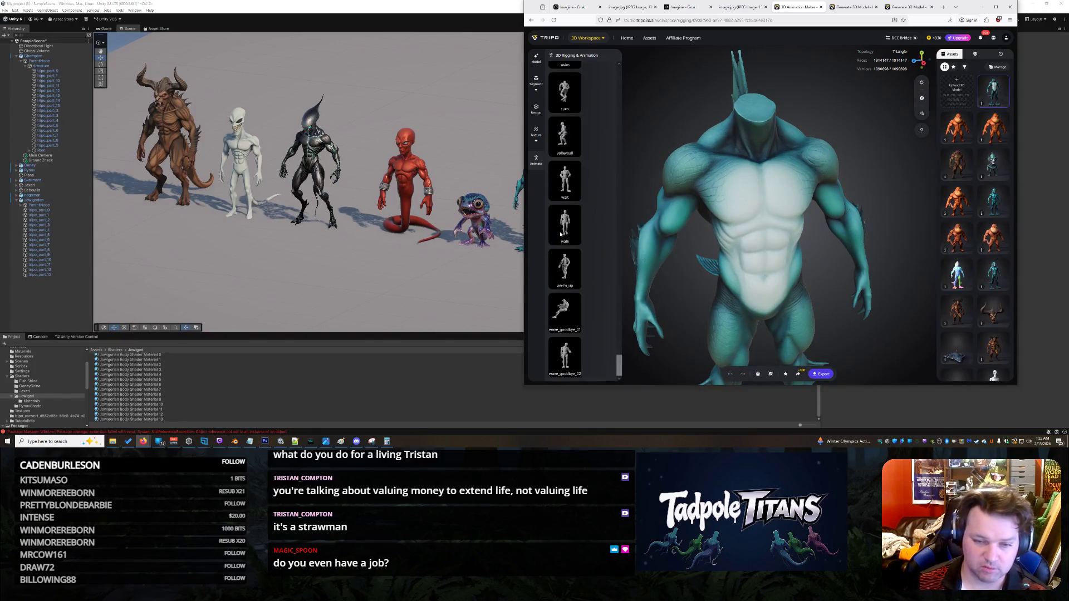
Step: Apply the walk preset animation to the rigged fish creature
left_click(562, 229)
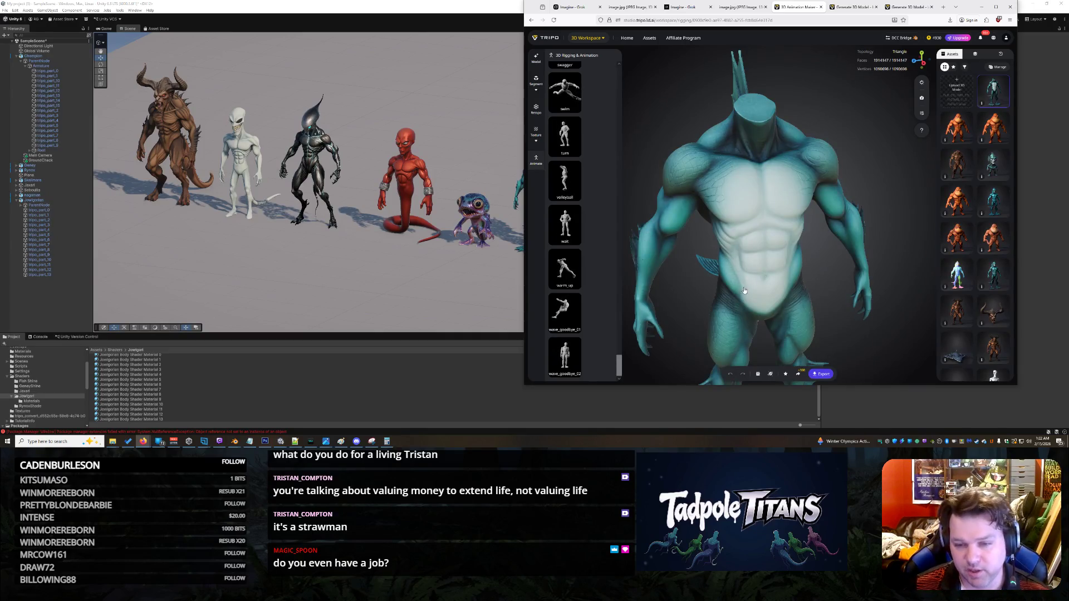
scroll(760, 286, "down", 3)
mouse_move(759, 285)
left_mouse_down()
mouse_move(696, 284)
mouse_move(775, 279)
left_mouse_up()
Step: Return to the run tile in the animation list and apply the run preset
scroll(759, 275, "up", 2)
scroll(765, 275, "up", 3)
scroll(589, 273, "up", 10)
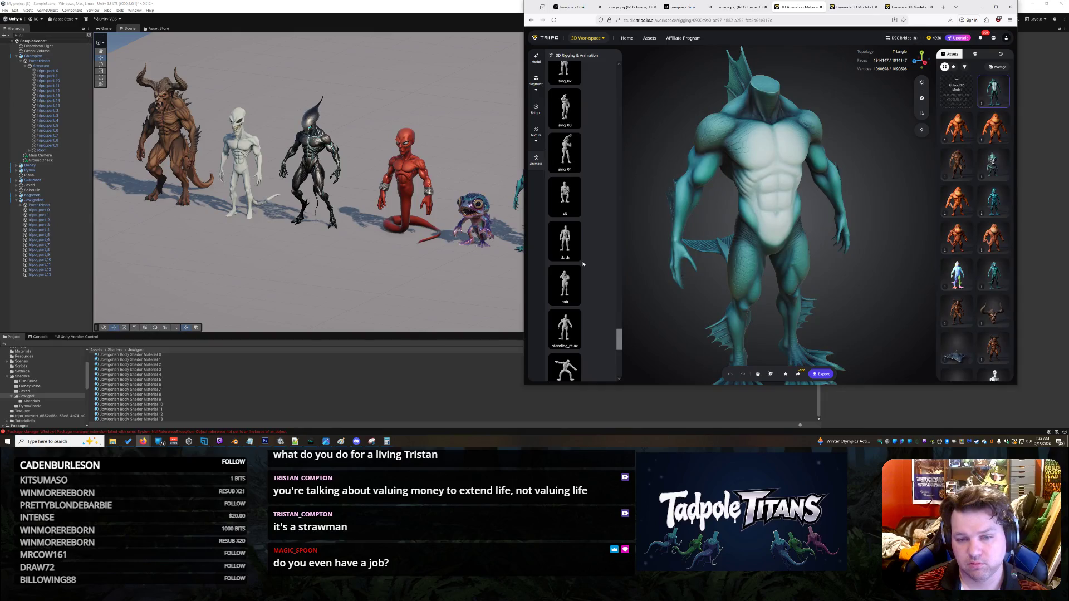
scroll(574, 256, "up", 4)
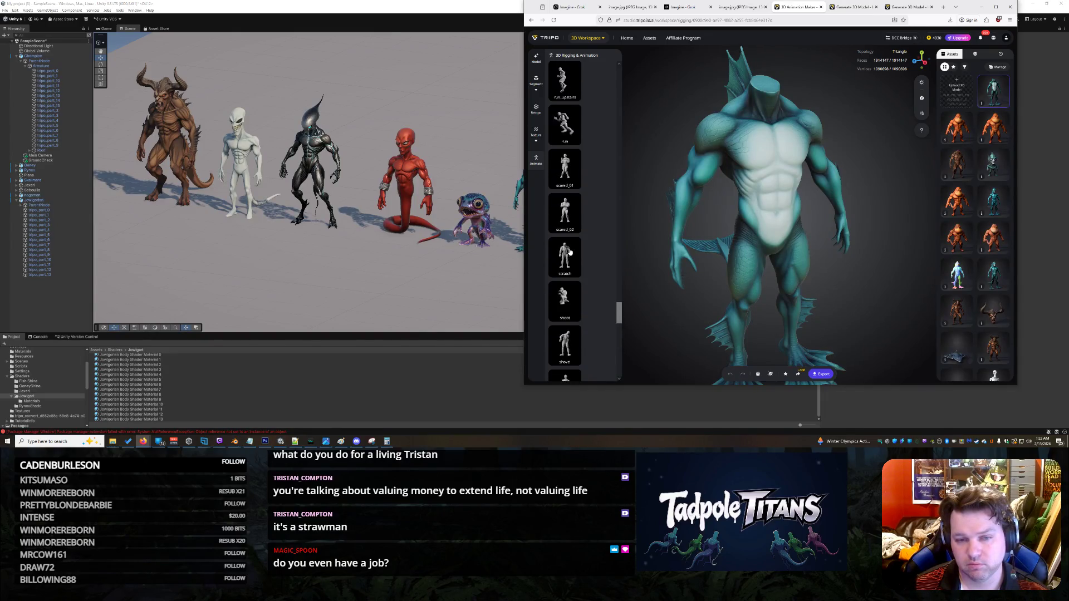
scroll(569, 247, "up", 5)
mouse_move(565, 165)
left_mouse_down()
mouse_move(671, 193)
mouse_move(762, 198)
mouse_move(565, 177)
left_mouse_up()
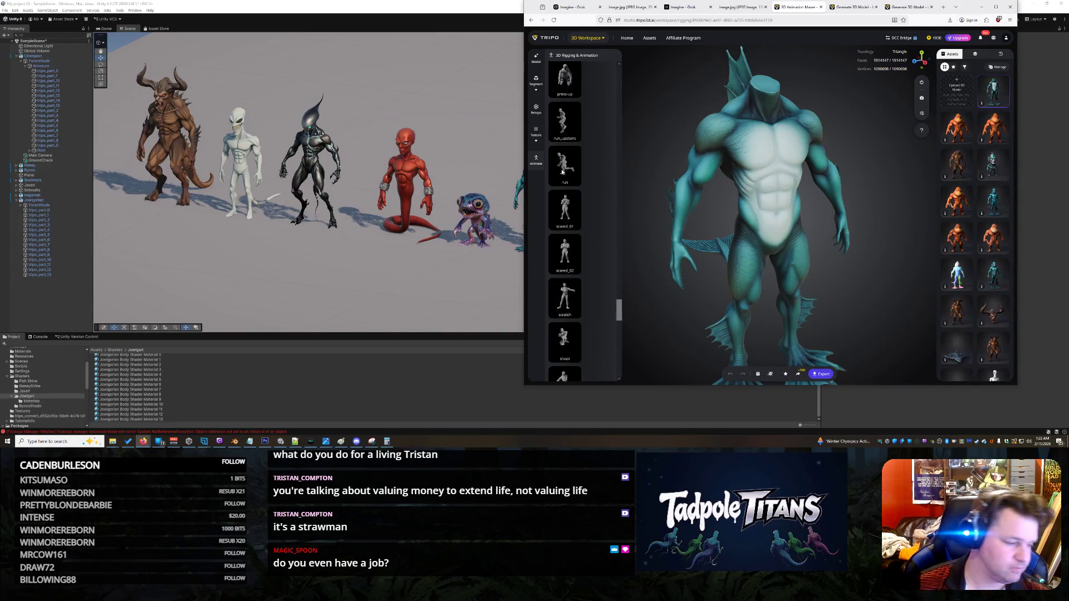
left_click(563, 170)
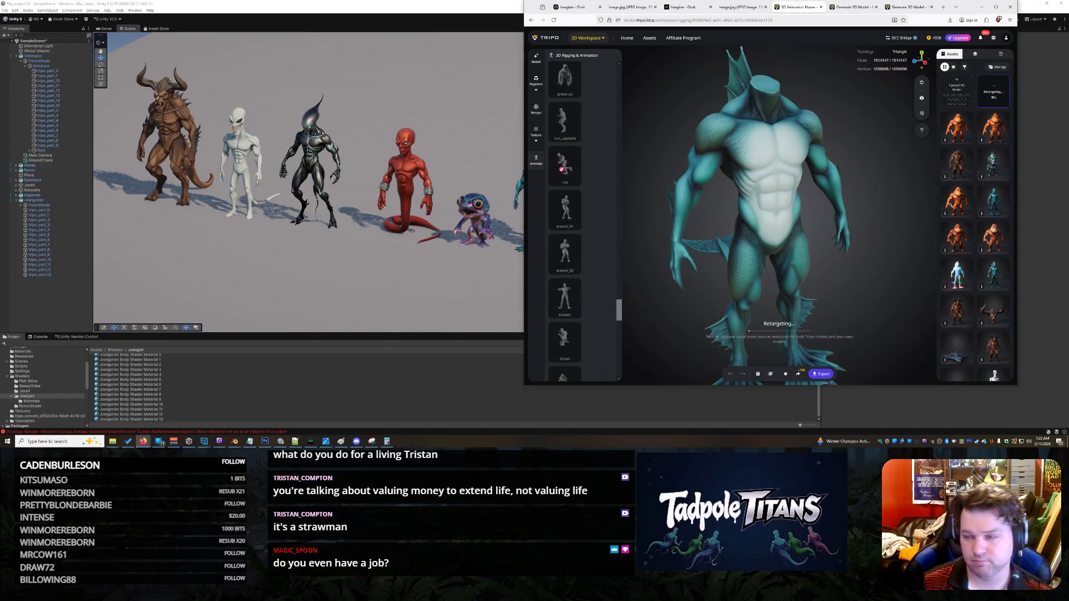